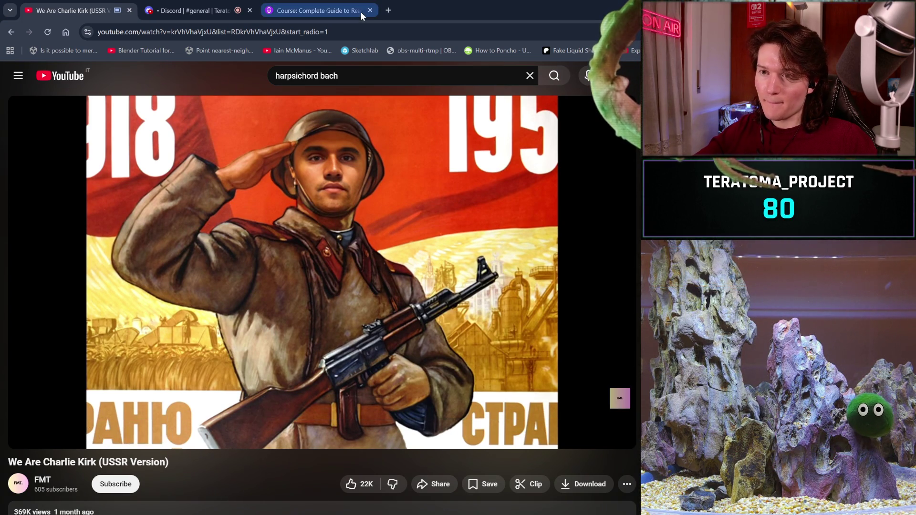
Lower the YouTube video quality to 240p through the player's settings menu
left_click(567, 434)
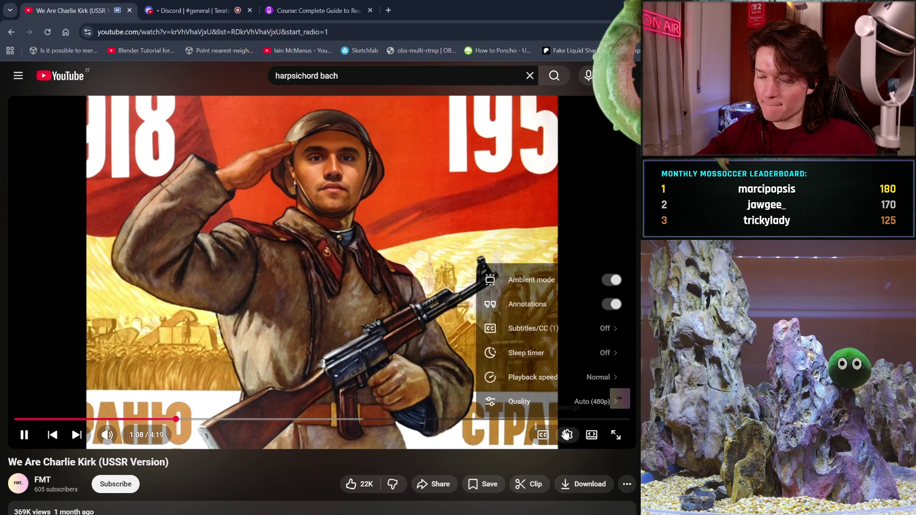
left_click(592, 400)
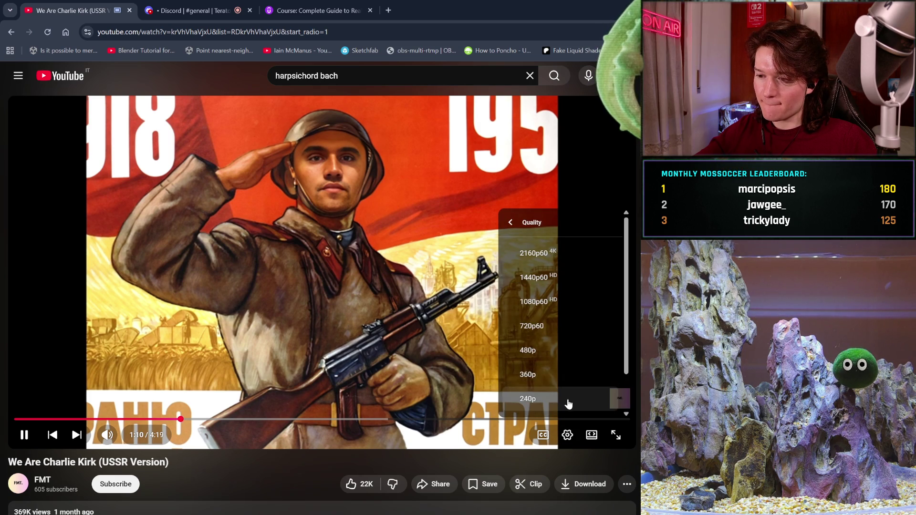
scroll(583, 394, "down", 1)
left_click(580, 387)
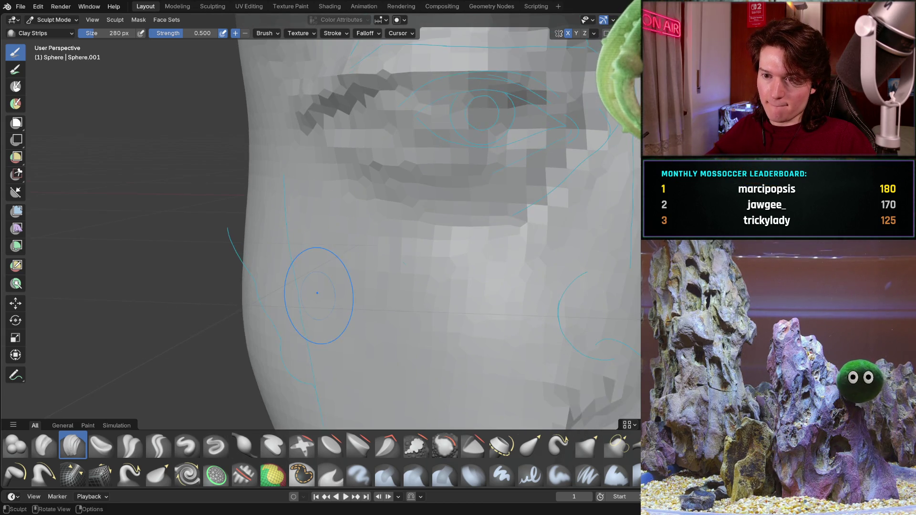
scroll(317, 293, "down", 6)
mouse_move(276, 307)
middle_mouse_down()
mouse_move(325, 285)
mouse_move(307, 304)
middle_mouse_up()
scroll(361, 257, "up", 3)
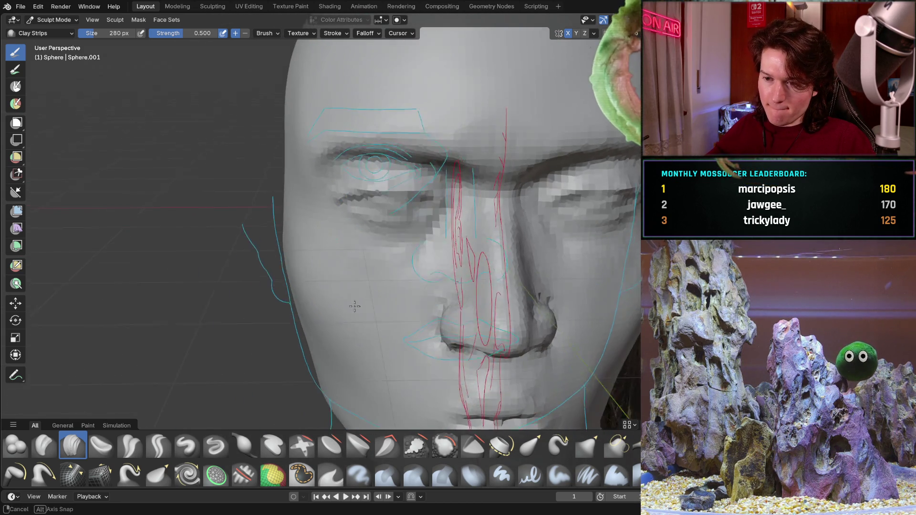
middle_click_drag(362, 256, 325, 301)
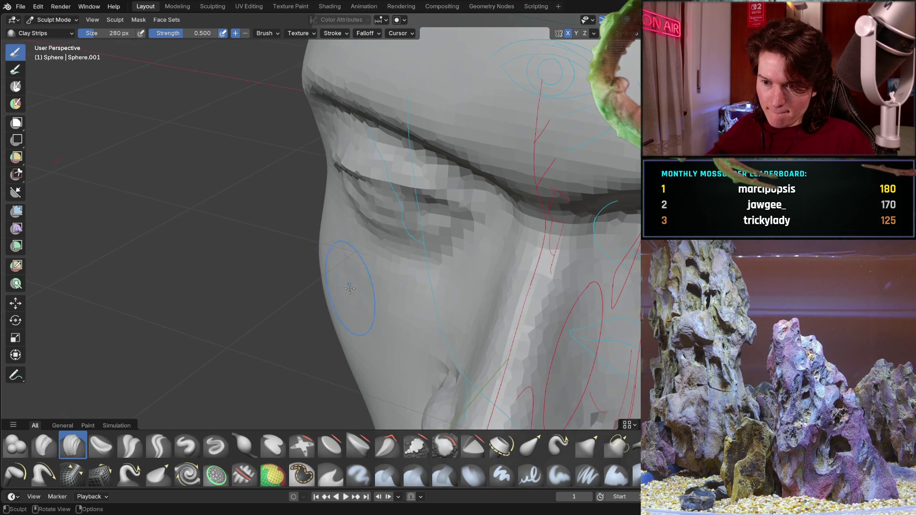
scroll(348, 287, "up", 3)
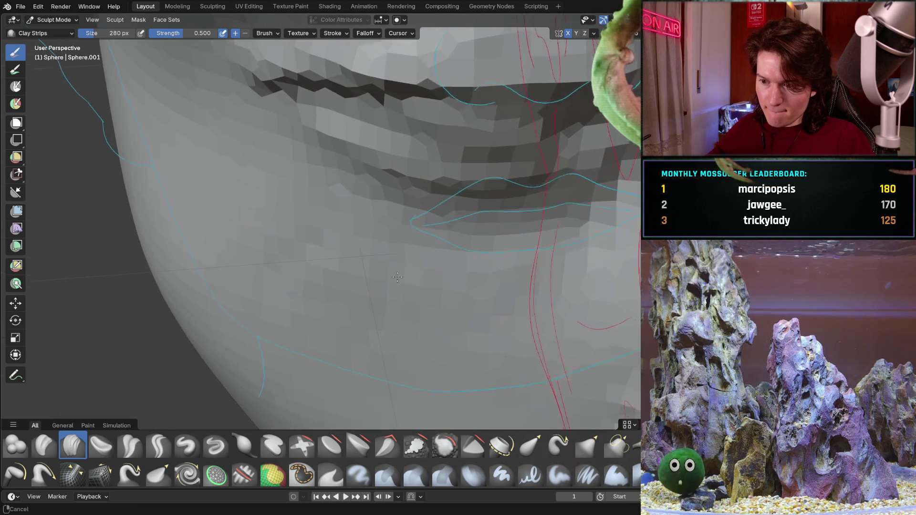
middle_click_drag(388, 291, 416, 227)
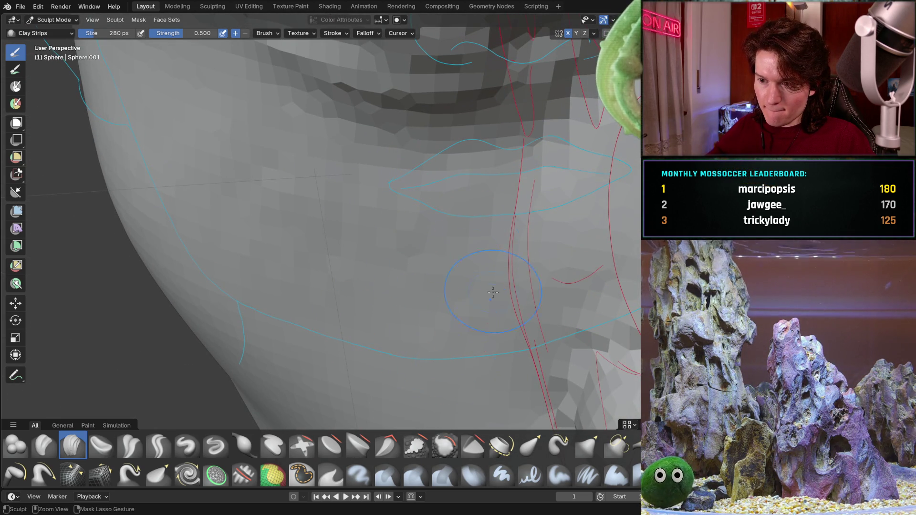
scroll(409, 236, "up", 3)
mouse_move(409, 236)
middle_mouse_down()
mouse_move(491, 222)
mouse_move(385, 244)
middle_mouse_up()
scroll(384, 244, "down", 3)
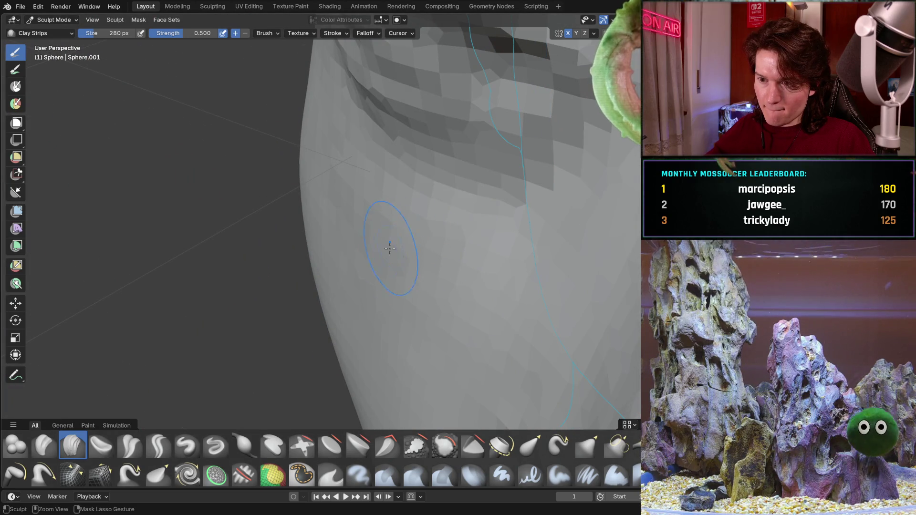
middle_click_drag(462, 241, 321, 152)
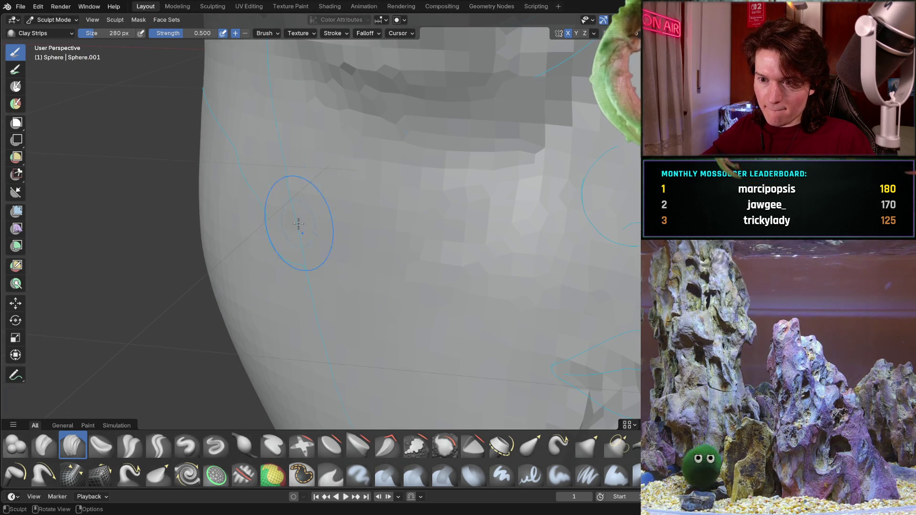
middle_click_drag(276, 260, 328, 172)
scroll(319, 141, "up", 2)
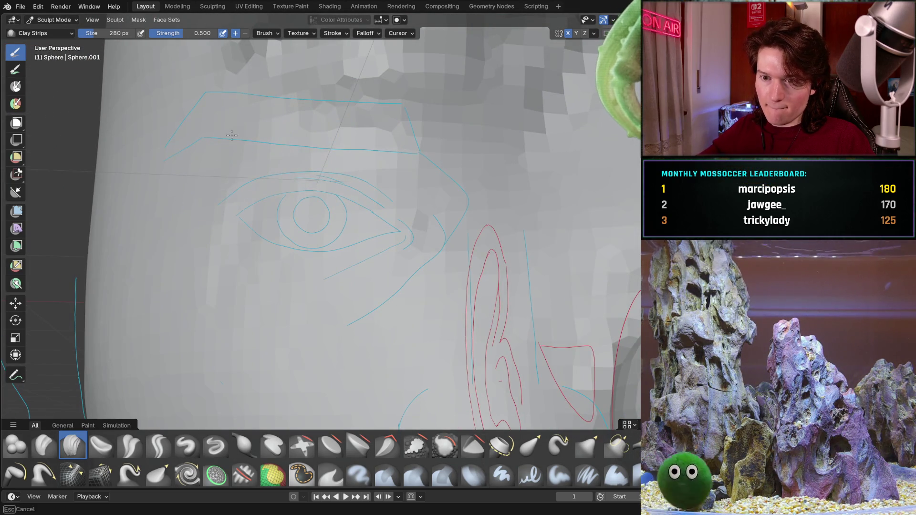
mouse_move(357, 206)
middle_mouse_down()
mouse_move(369, 291)
mouse_move(419, 174)
middle_mouse_up()
scroll(420, 175, "up", 3)
mouse_move(405, 264)
middle_mouse_down()
mouse_move(363, 275)
mouse_move(374, 188)
middle_mouse_up()
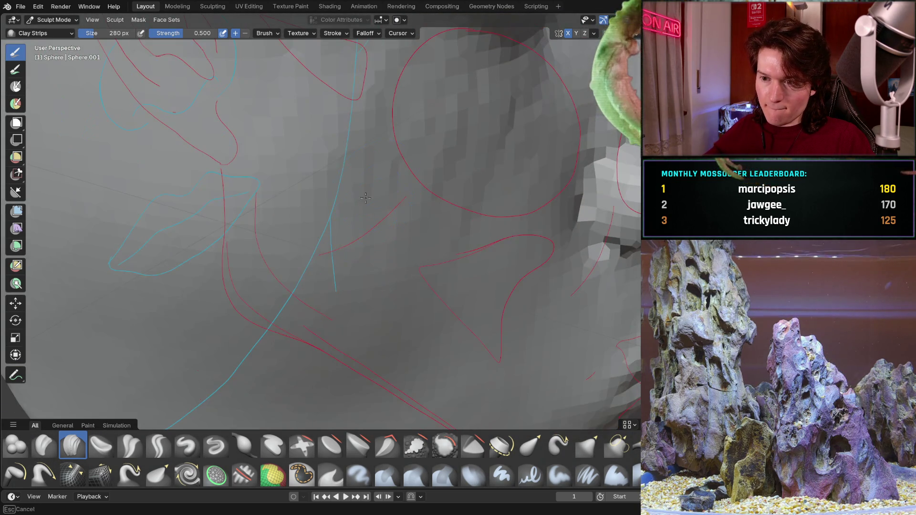
mouse_move(388, 256)
middle_mouse_down()
mouse_move(265, 291)
mouse_move(350, 239)
mouse_move(288, 122)
middle_mouse_up()
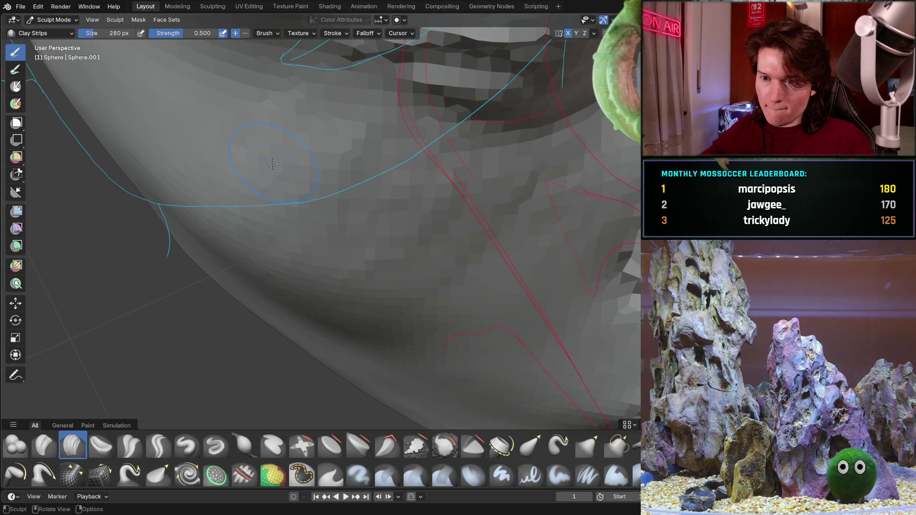
middle_click_drag(281, 158, 282, 154)
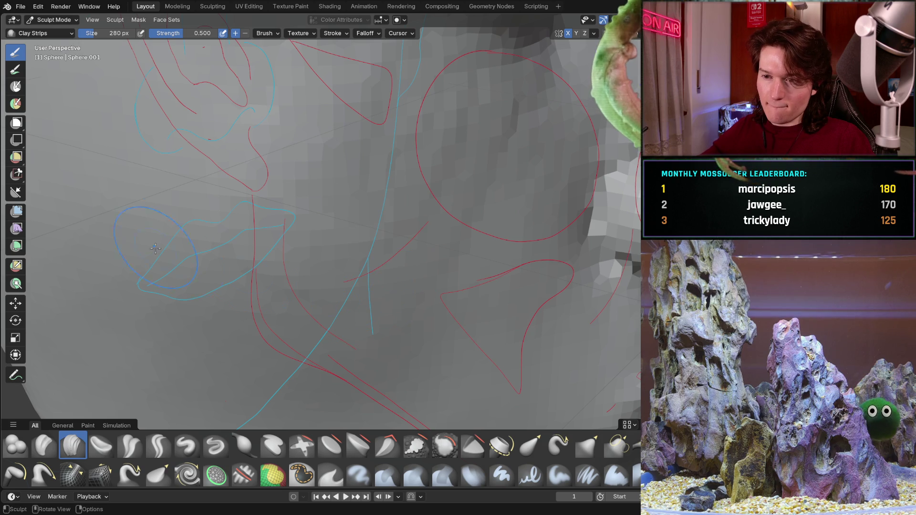
mouse_move(183, 309)
middle_mouse_down()
mouse_move(310, 230)
mouse_move(266, 269)
middle_mouse_up()
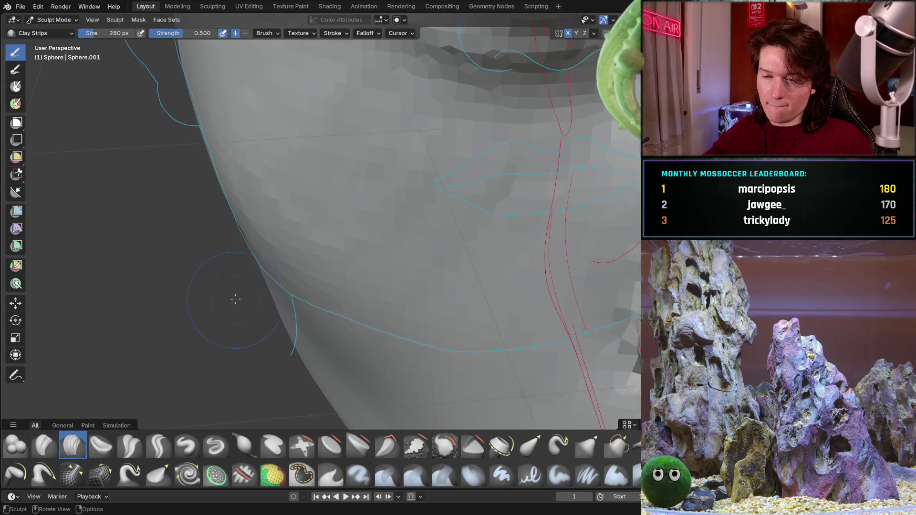
mouse_move(266, 268)
middle_mouse_down()
mouse_move(375, 255)
mouse_move(272, 215)
middle_mouse_up()
scroll(376, 255, "down", 5)
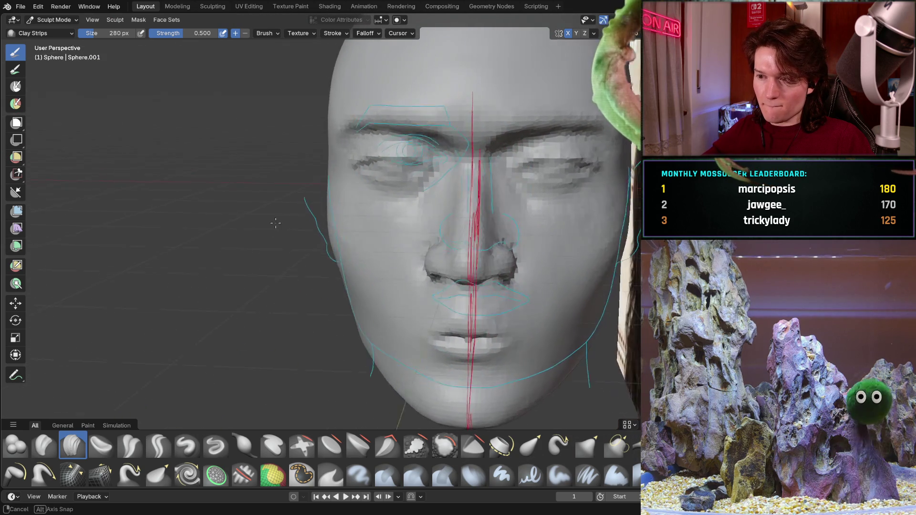
scroll(314, 146, "up", 5)
middle_click_drag(314, 146, 280, 205)
key("ctrl+KP_1")
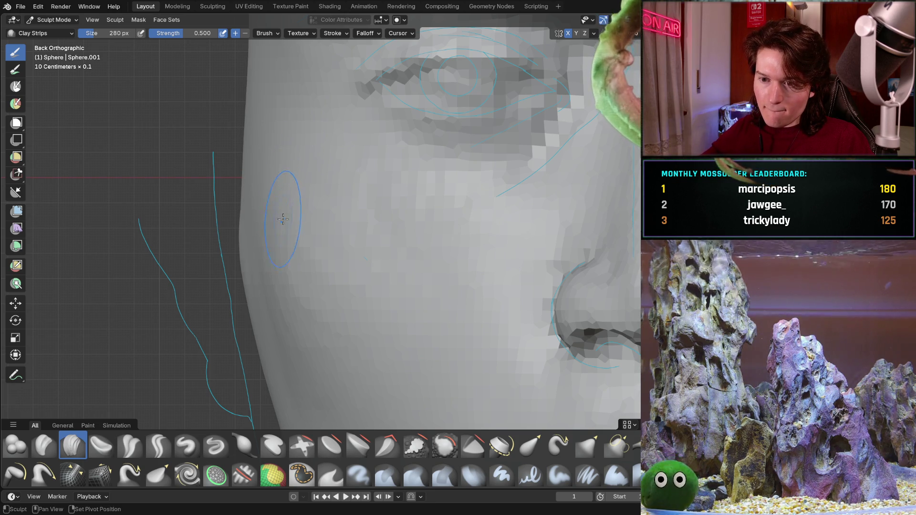
middle_click_drag(273, 216, 273, 216)
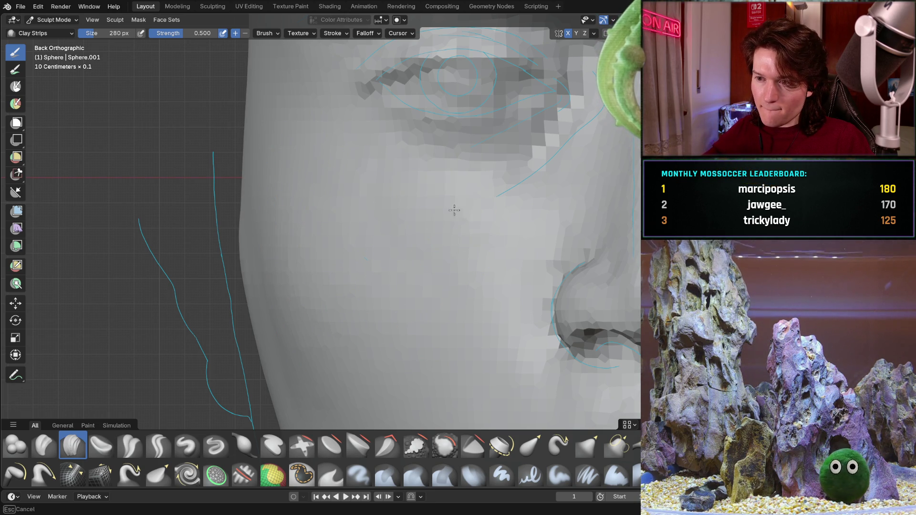
middle_click_drag(424, 213, 413, 264)
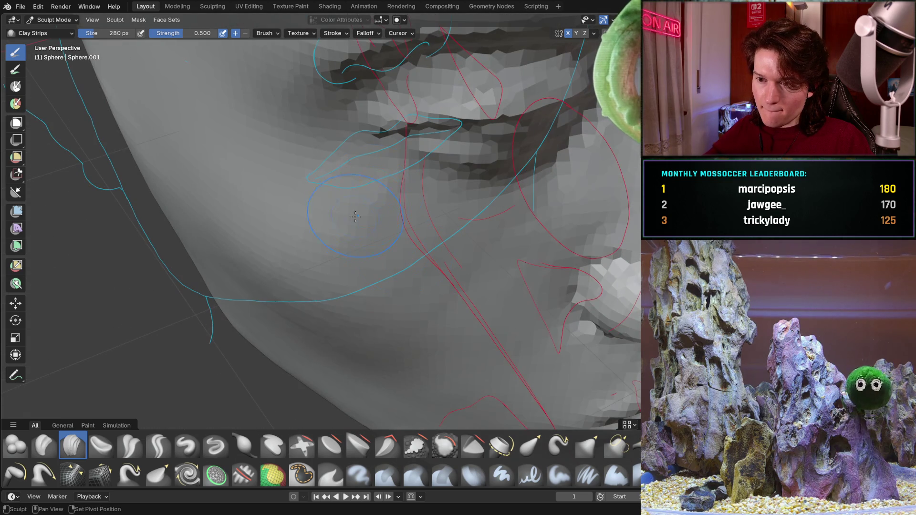
middle_click_drag(316, 345, 334, 291)
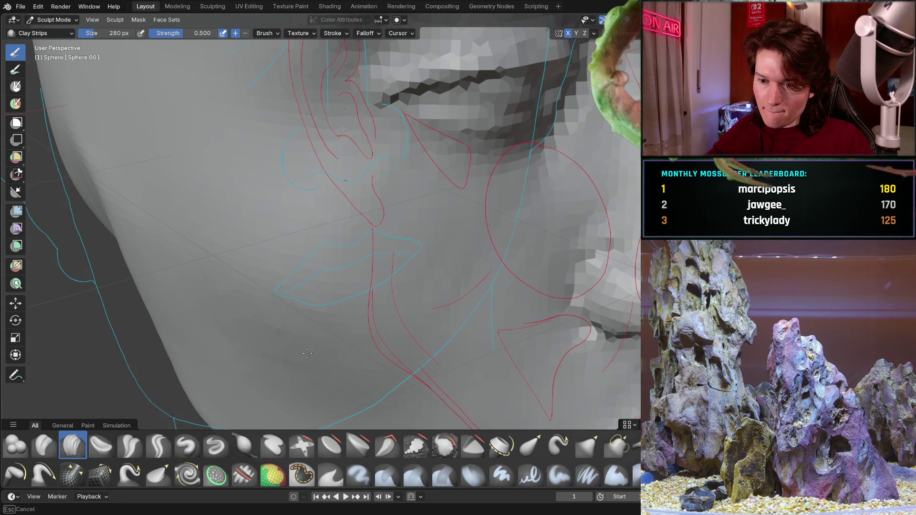
middle_click_drag(223, 319, 223, 319)
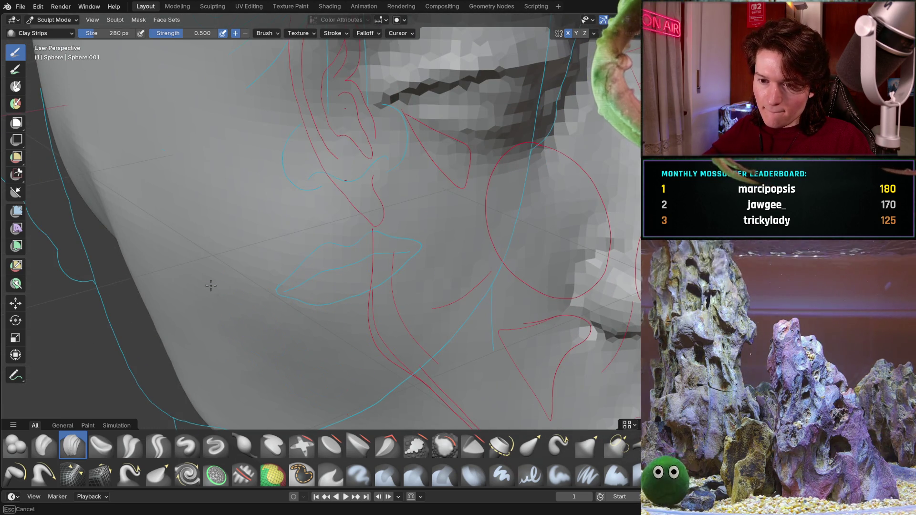
middle_click_drag(316, 367, 315, 366)
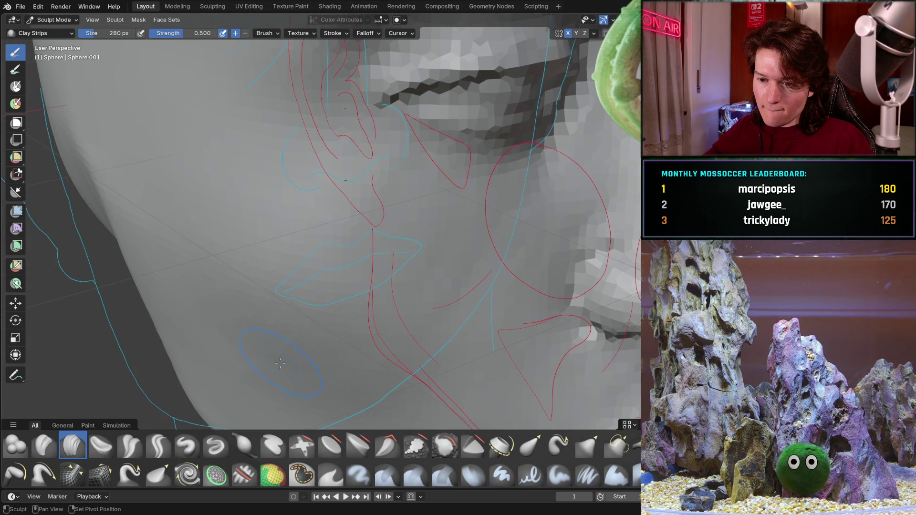
middle_click_drag(352, 313, 381, 180)
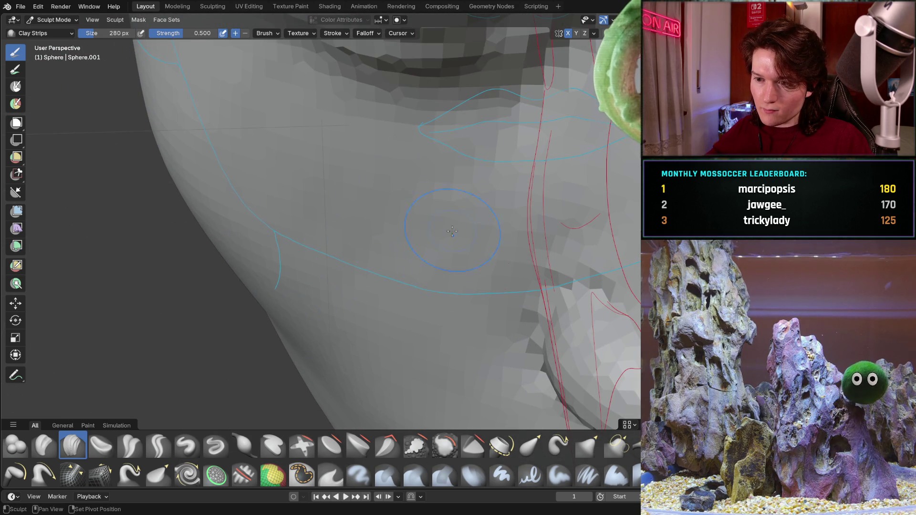
mouse_move(433, 274)
middle_mouse_down()
mouse_move(351, 233)
mouse_move(352, 223)
mouse_move(377, 241)
middle_mouse_up()
scroll(429, 208, "up", 5)
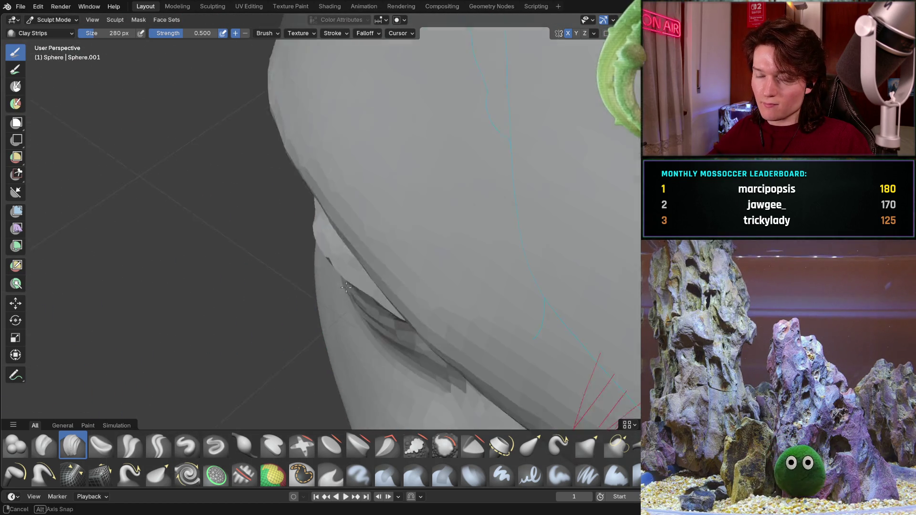
scroll(434, 203, "down", 5)
middle_click_drag(434, 204, 379, 240)
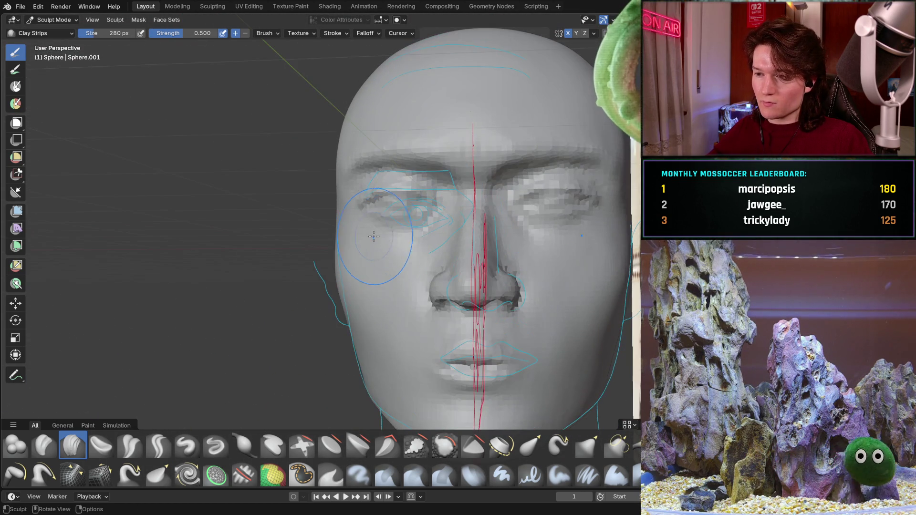
key("ctrl")
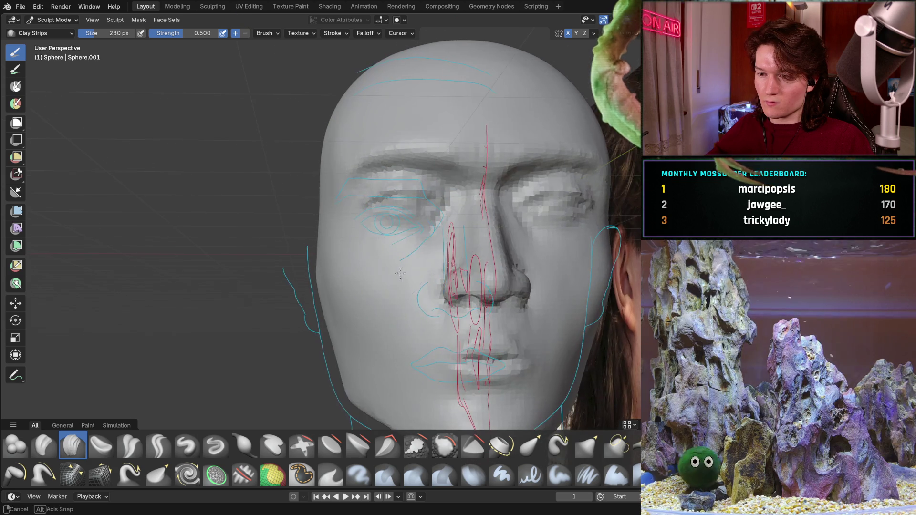
middle_click_drag(385, 265, 366, 267, "alt")
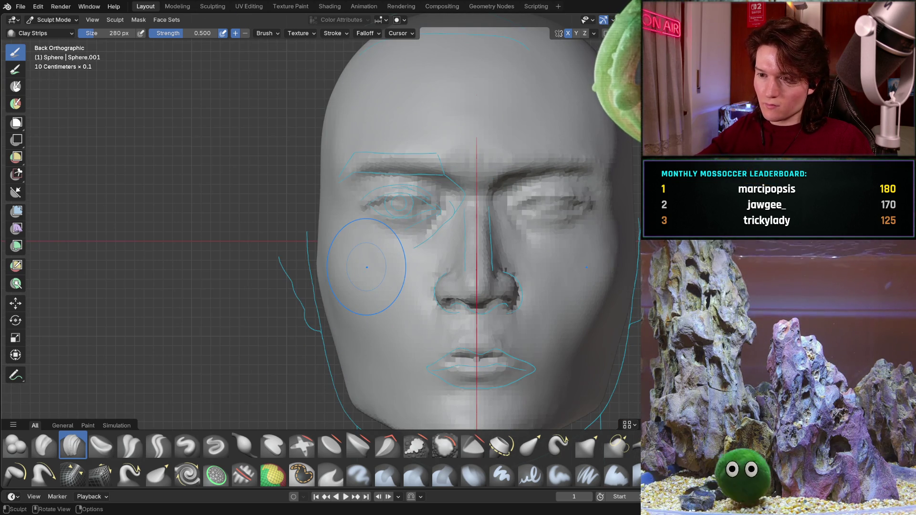
middle_click_drag(367, 267, 367, 267)
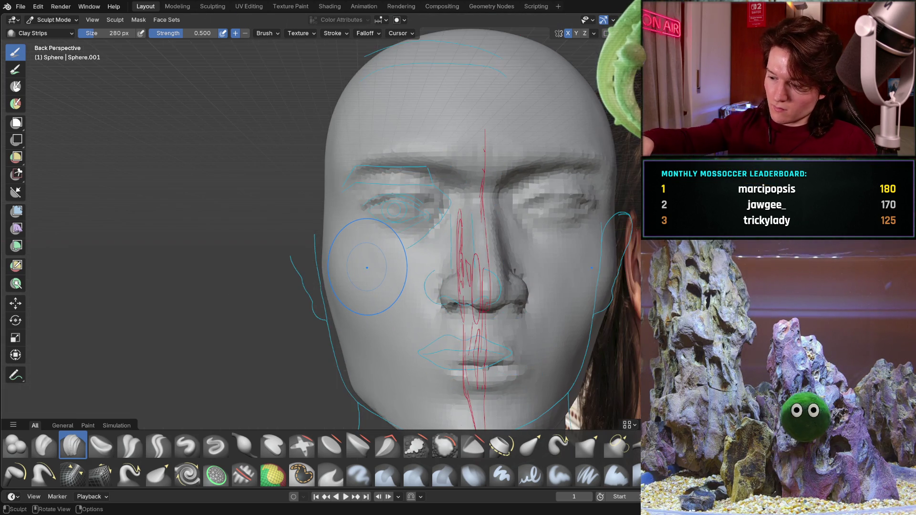
key("KP_3")
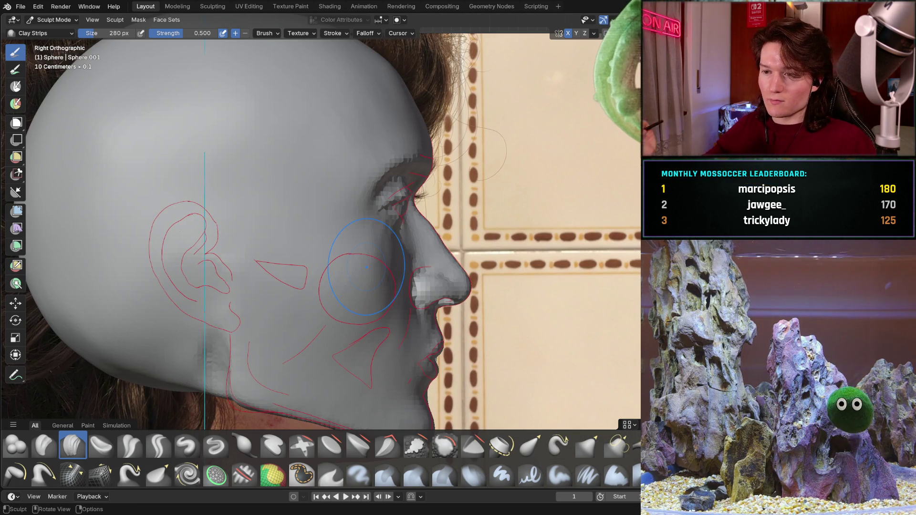
middle_click_drag(484, 128, 526, 125)
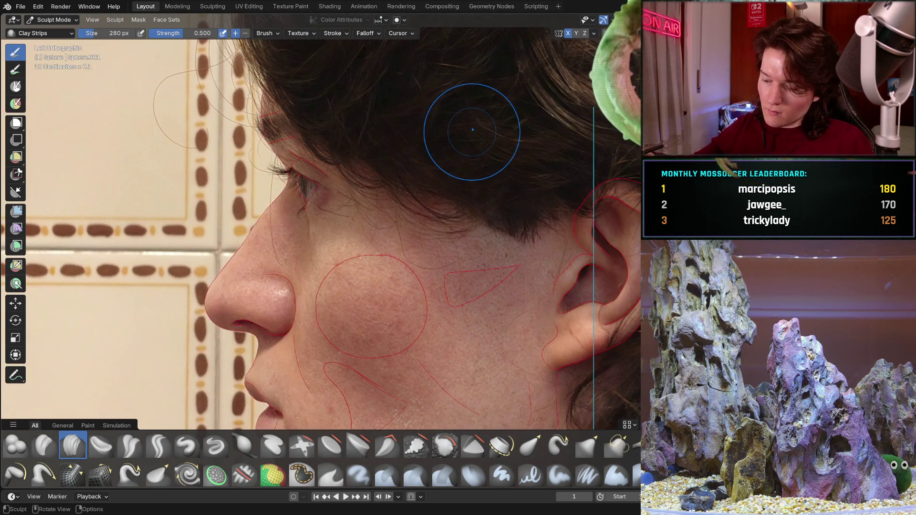
middle_click_drag(526, 125, 530, 103)
middle_click_drag(448, 153, 449, 153)
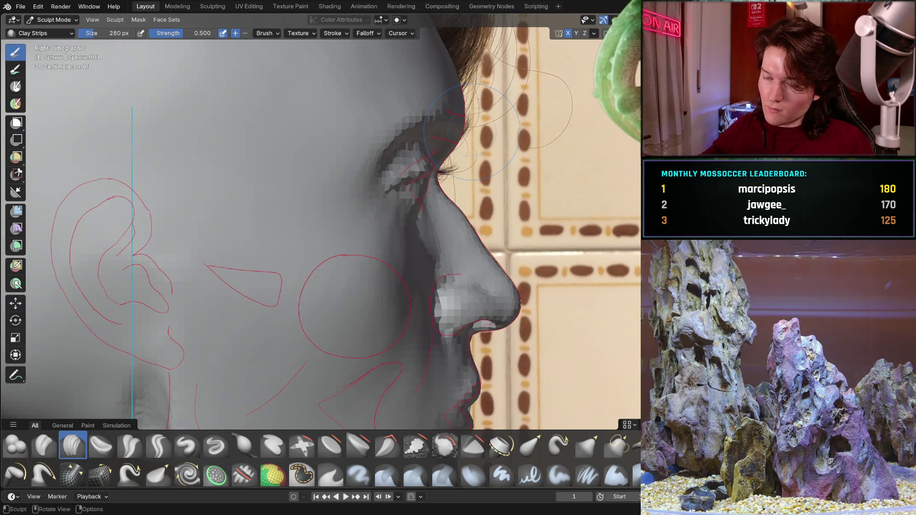
scroll(448, 153, "up", 5)
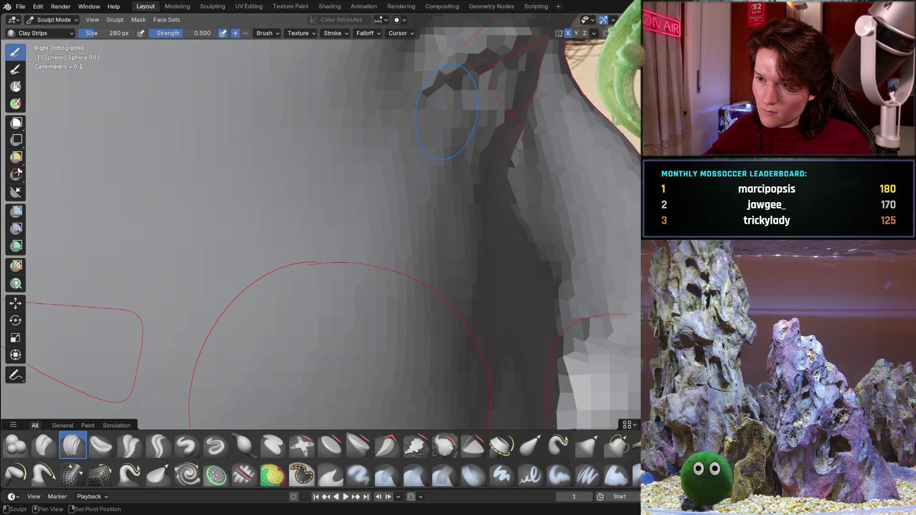
middle_click_drag(448, 154, 314, 294, "shift")
middle_click_drag(378, 195, 281, 213)
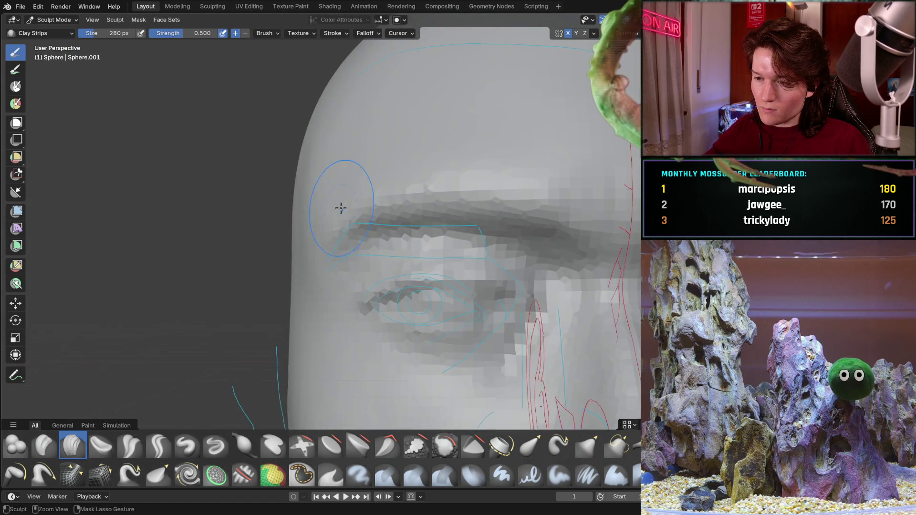
Shrink the Clay Strips brush radius from 280 px to 194 px and examine the brow from front and below
mouse_move(281, 212)
middle_mouse_down()
mouse_move(350, 244)
mouse_move(359, 205)
middle_mouse_up()
scroll(358, 205, "up", 5)
scroll(343, 175, "up", 3)
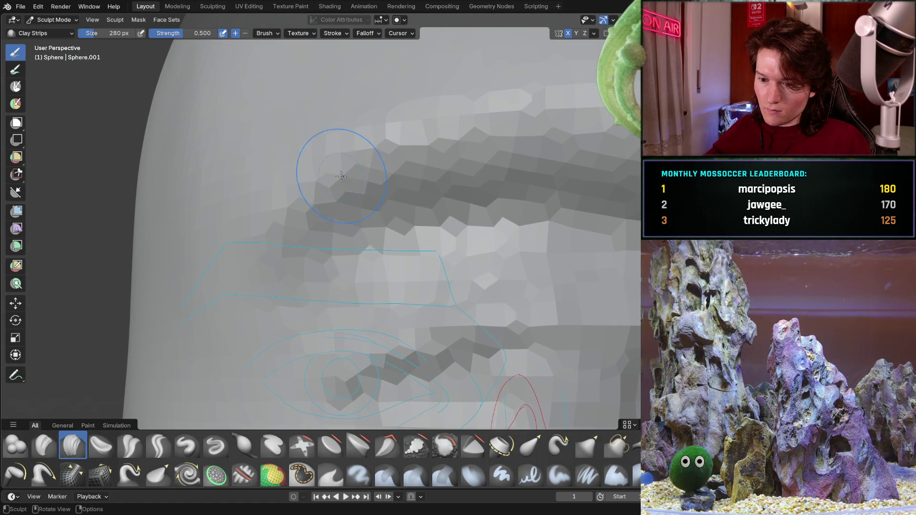
key("f")
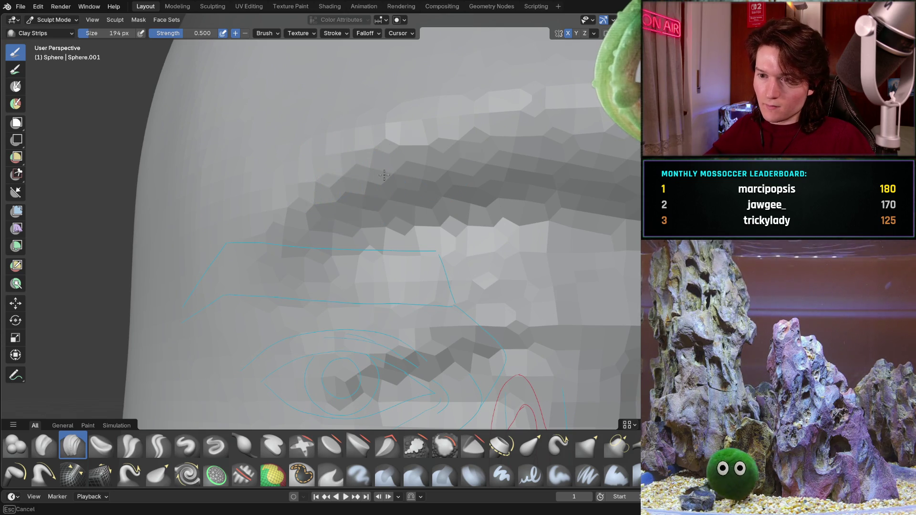
middle_click_drag(601, 165, 404, 212, "shift")
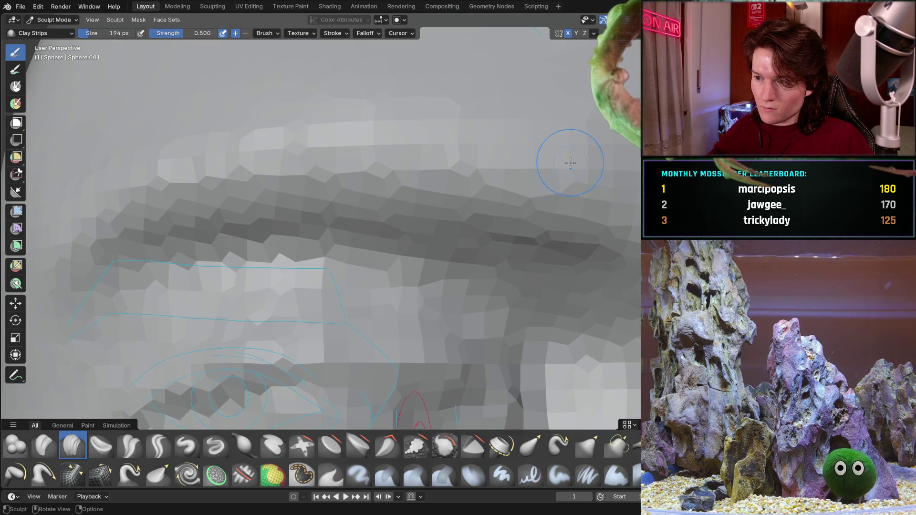
scroll(582, 169, "down", 3)
mouse_move(582, 169)
middle_mouse_down()
mouse_move(494, 237)
mouse_move(518, 192)
middle_mouse_up()
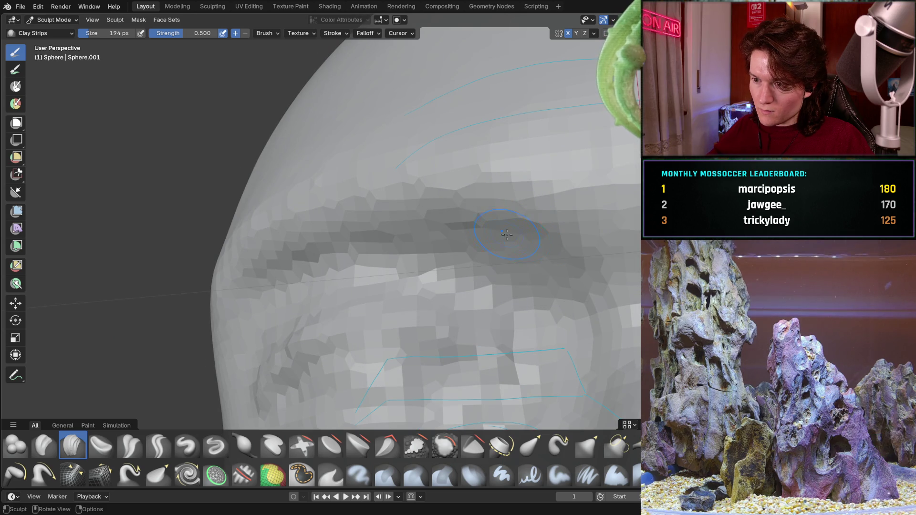
mouse_move(516, 238)
middle_mouse_down()
mouse_move(503, 259)
mouse_move(406, 304)
middle_mouse_up()
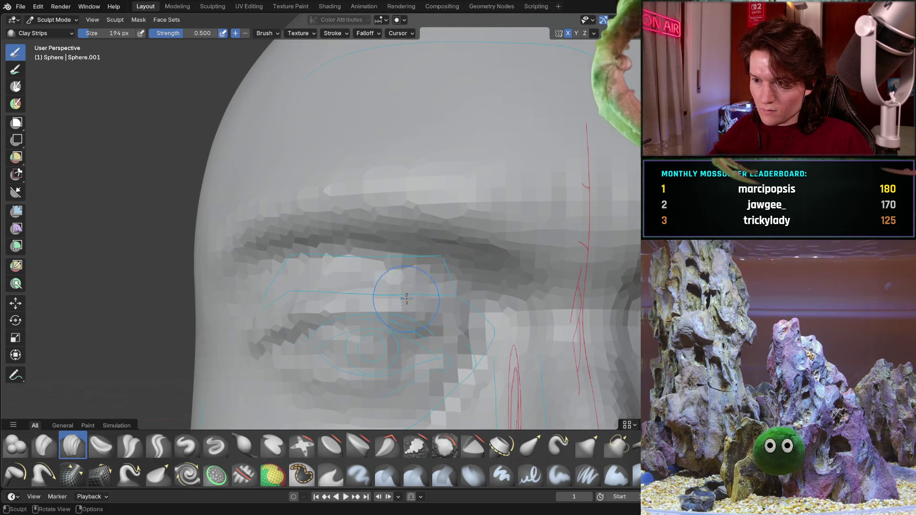
mouse_move(480, 246)
middle_mouse_down()
mouse_move(360, 353)
mouse_move(359, 176)
middle_mouse_up()
scroll(360, 175, "up", 2)
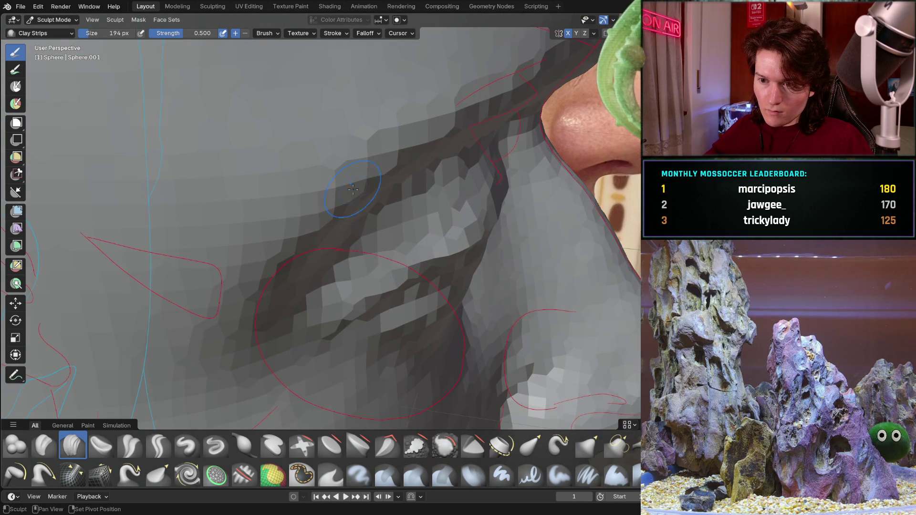
middle_click_drag(294, 259, 270, 253)
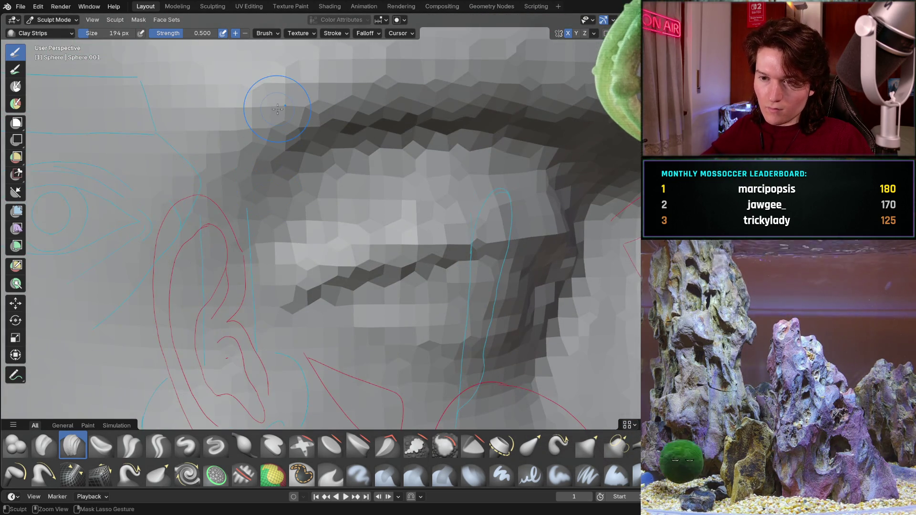
scroll(270, 252, "down", 2)
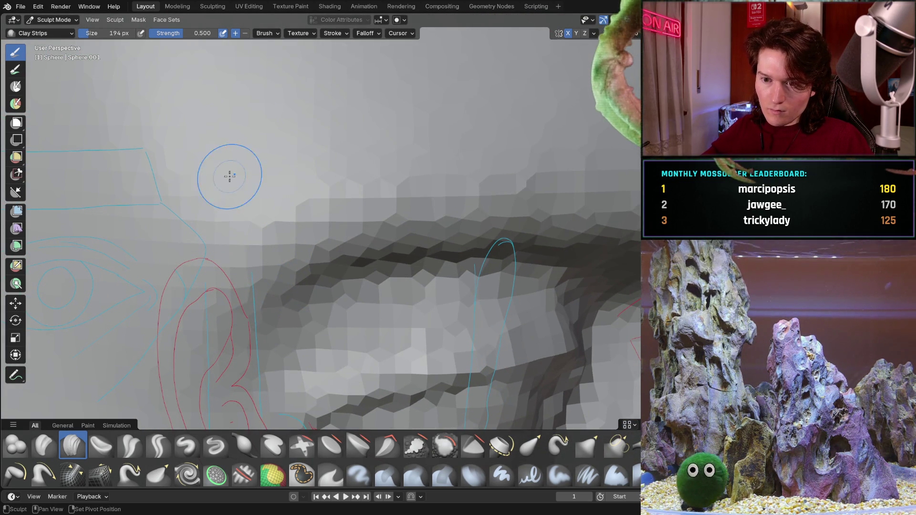
scroll(150, 334, "down", 3)
Orbit and zoom around the brow to bring the eye sketch into close view
mouse_move(242, 272)
middle_mouse_down()
mouse_move(252, 337)
mouse_move(242, 335)
middle_mouse_up()
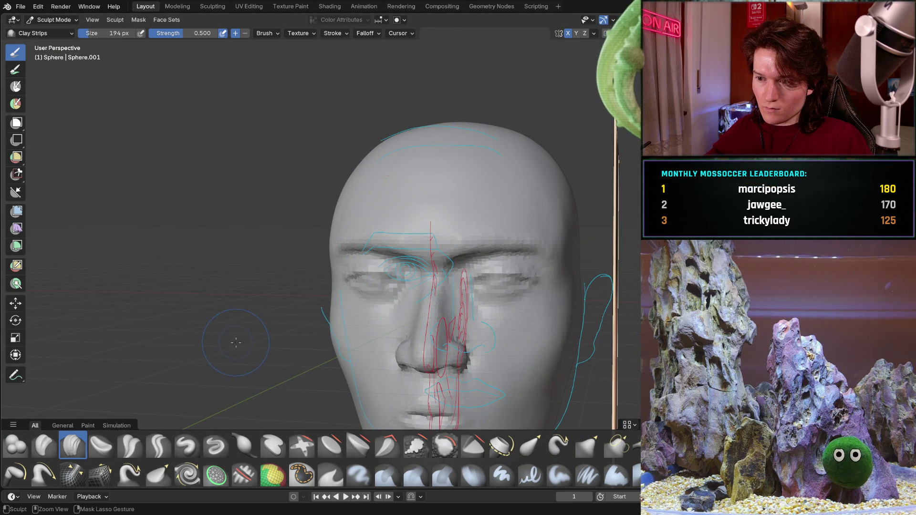
middle_click_drag(247, 293, 307, 166, "ctrl")
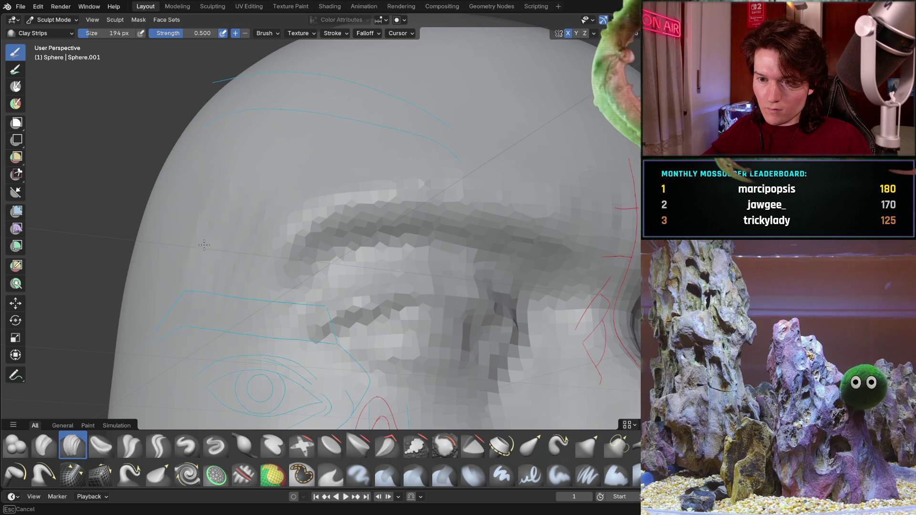
middle_click_drag(171, 202, 173, 223)
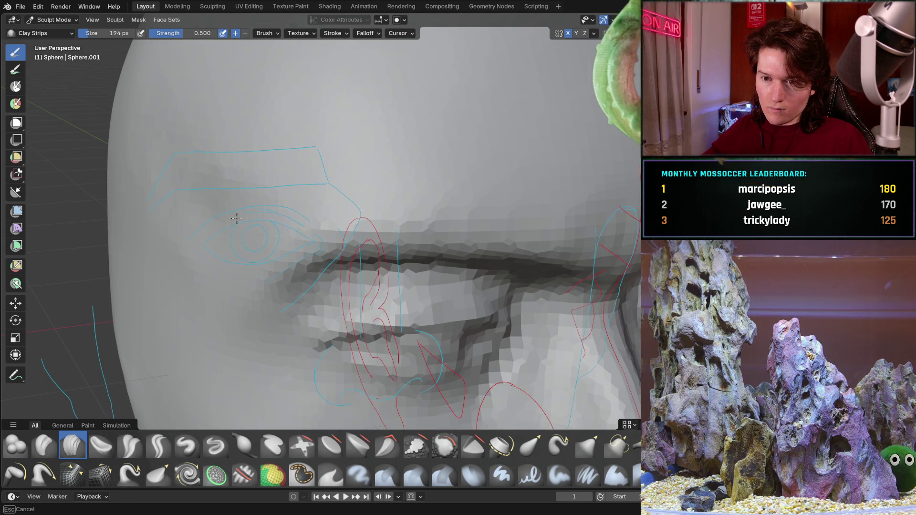
mouse_move(157, 241)
middle_mouse_down()
mouse_move(205, 206)
mouse_move(231, 118)
middle_mouse_up()
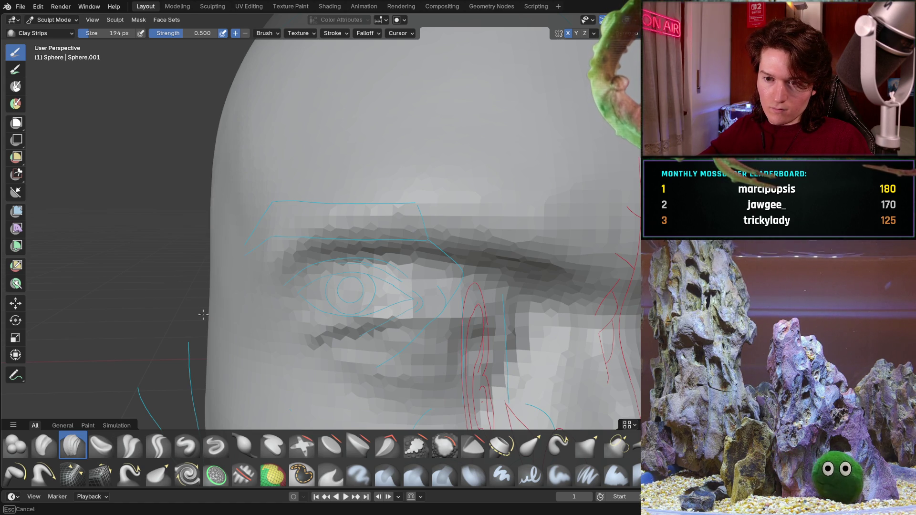
mouse_move(214, 205)
middle_mouse_down()
mouse_move(254, 161)
mouse_move(287, 215)
middle_mouse_up()
scroll(250, 89, "down", 5)
scroll(231, 160, "down", 2)
scroll(246, 159, "up", 8)
scroll(246, 158, "down", 4)
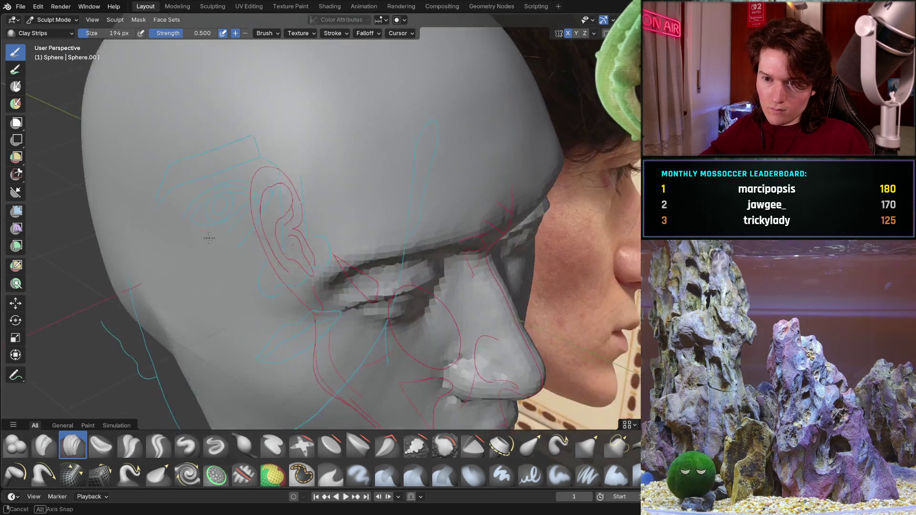
Orbit between front and side views, centring the ear region for comparison with the photo
middle_click_drag(246, 158, 214, 155)
scroll(214, 155, "up", 3)
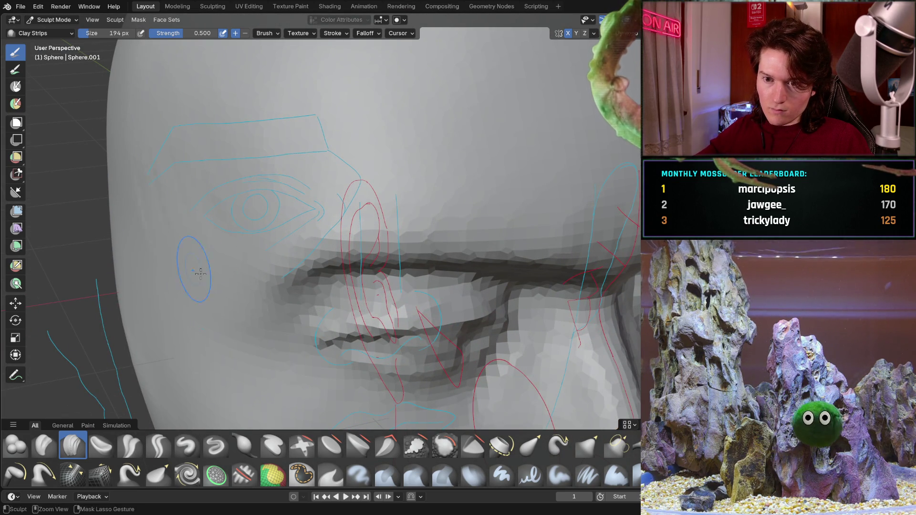
middle_click_drag(183, 260, 174, 153)
scroll(170, 203, "down", 3)
scroll(186, 206, "down", 2)
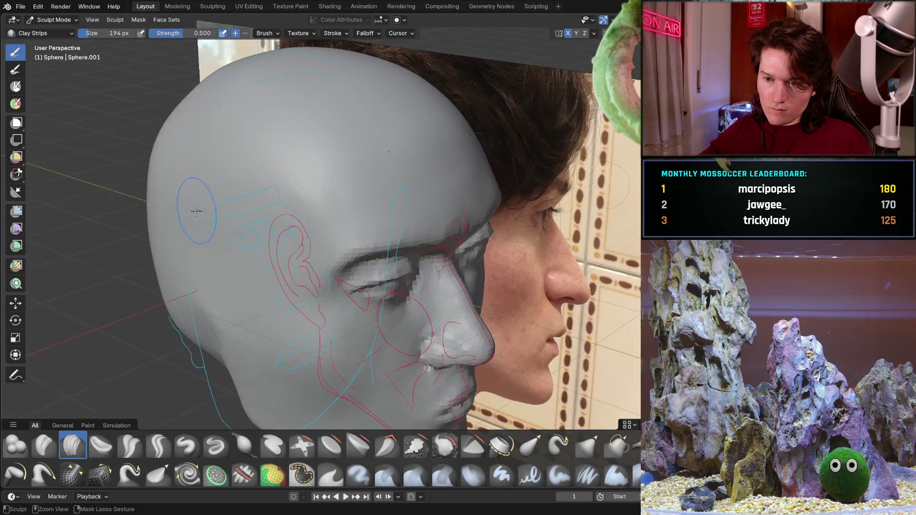
scroll(189, 206, "up", 4)
middle_click_drag(189, 206, 225, 242, "shift")
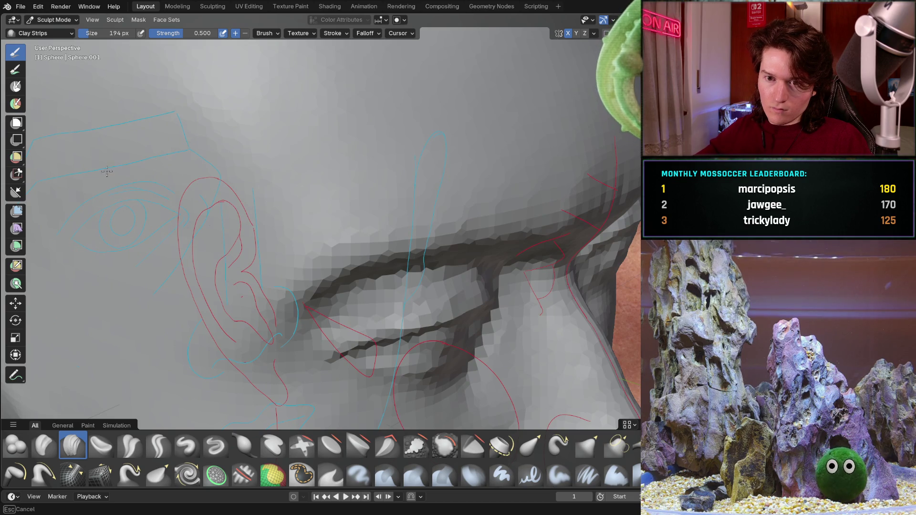
middle_click_drag(206, 325, 175, 200)
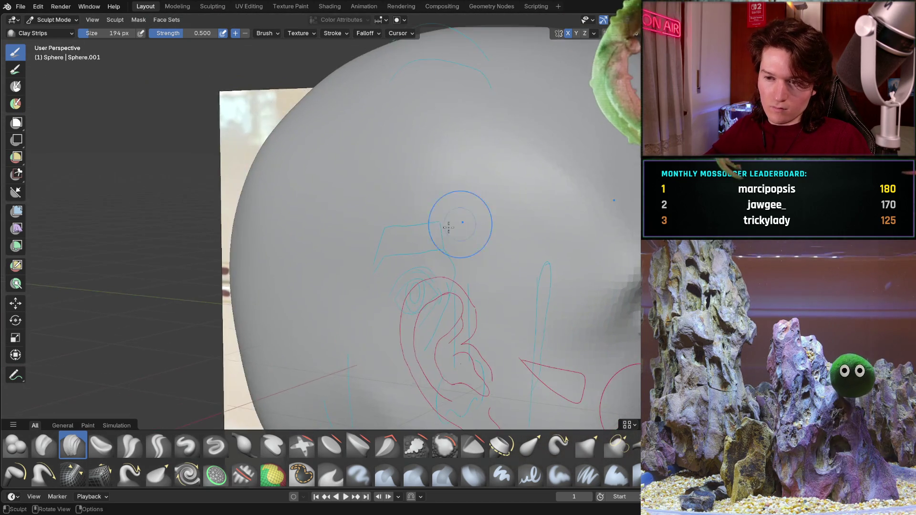
middle_click_drag(176, 201, 428, 269)
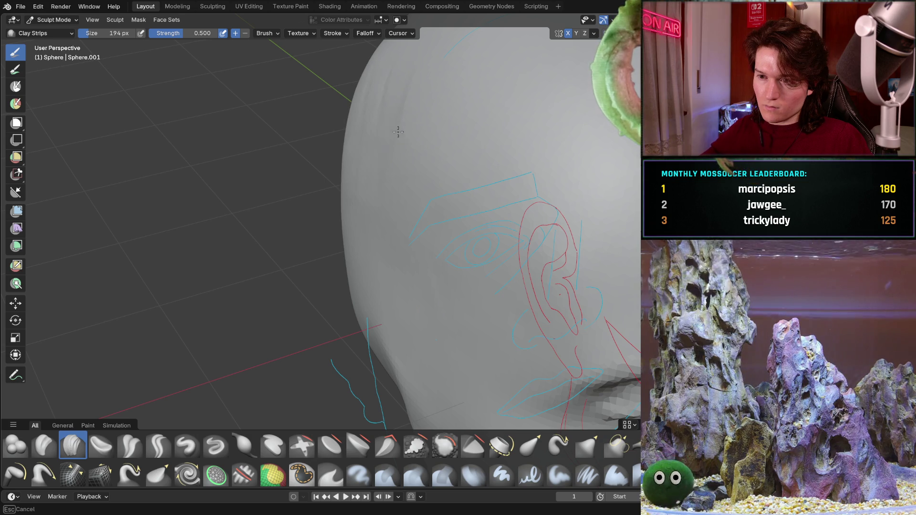
Add a faint Clay Strips stroke on the skull's side and check it from steep side angles
middle_click_drag(420, 153, 451, 162)
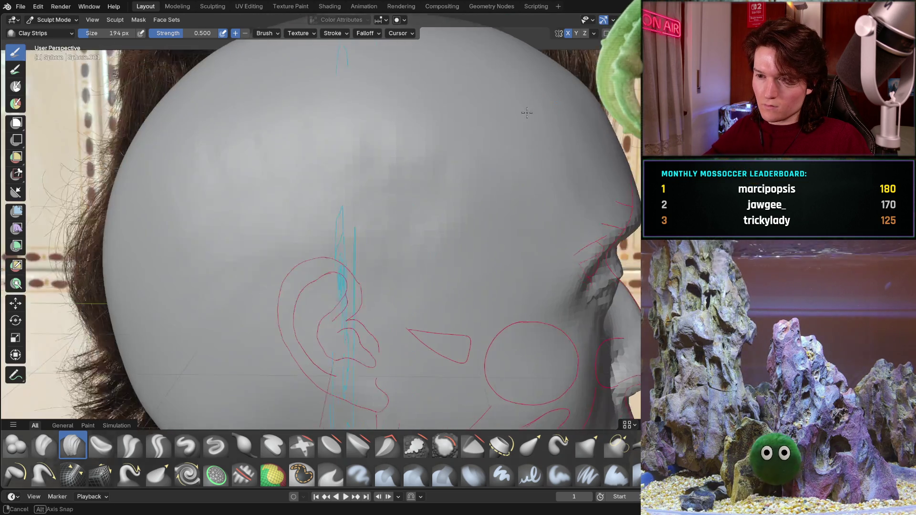
left_click_drag(451, 162, 398, 128)
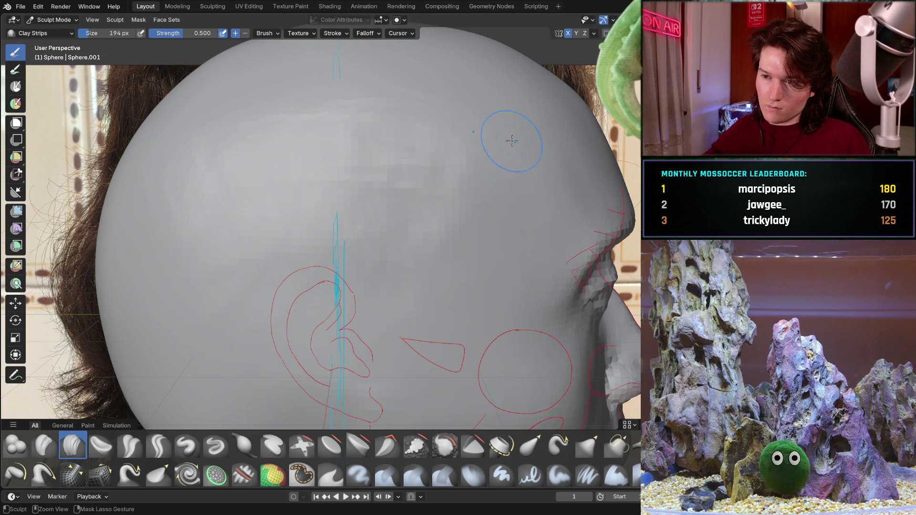
mouse_move(262, 214)
middle_mouse_down()
mouse_move(313, 195)
mouse_move(250, 244)
middle_mouse_up()
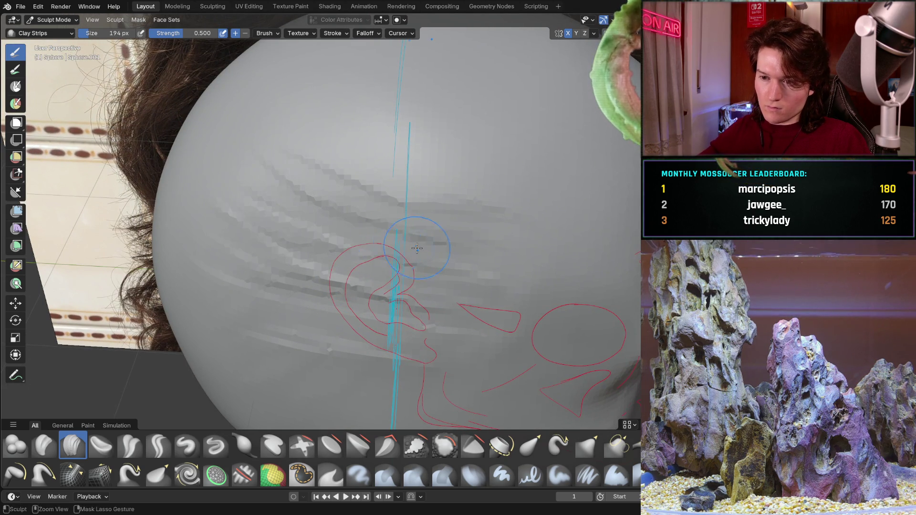
mouse_move(225, 256)
middle_mouse_down()
mouse_move(350, 277)
mouse_move(422, 179)
mouse_move(347, 269)
middle_mouse_up()
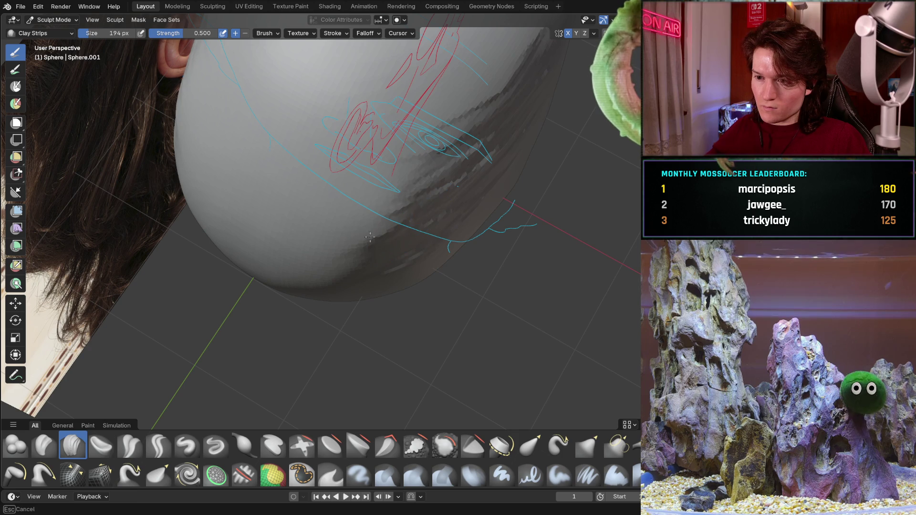
middle_click_drag(469, 123, 492, 169)
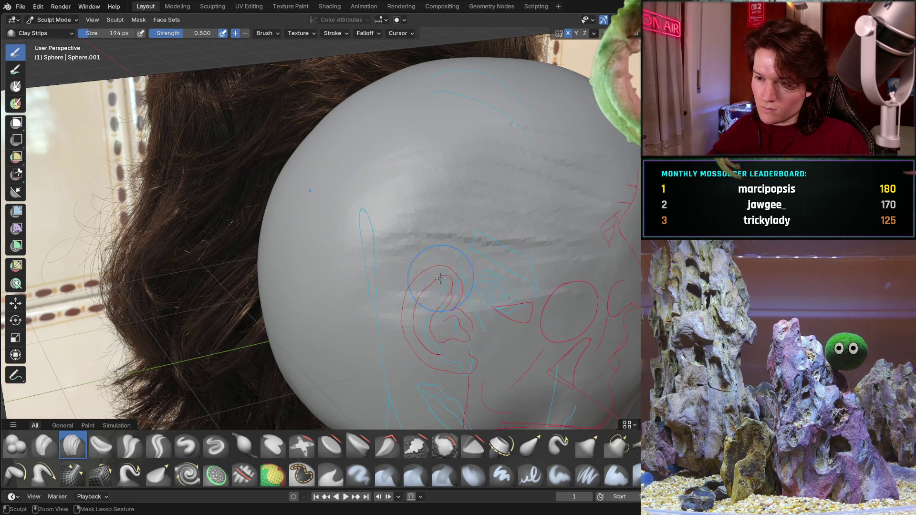
scroll(494, 182, "down", 4)
Build up clay strips on the side of the head, then orbit to view the ear sketch side-on
middle_click_drag(494, 183, 355, 204)
scroll(354, 204, "up", 2)
scroll(373, 194, "up", 2)
scroll(399, 179, "up", 2)
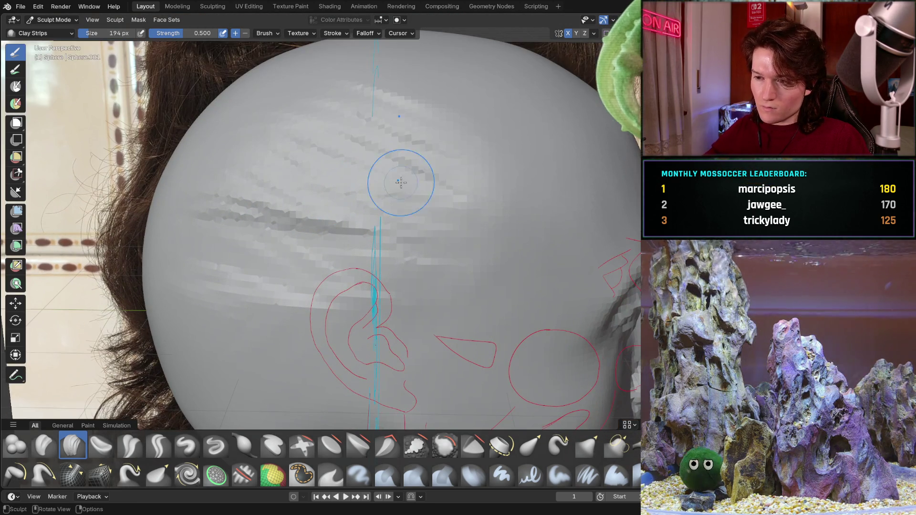
mouse_move(491, 215)
left_mouse_down()
mouse_move(409, 242)
mouse_move(489, 248)
left_mouse_up()
middle_click_drag(501, 200, 386, 280)
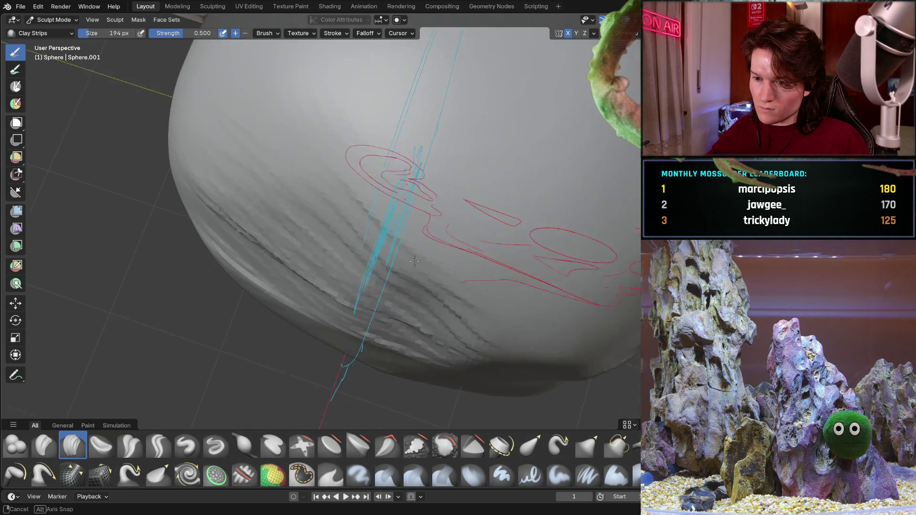
middle_click_drag(339, 330, 299, 292)
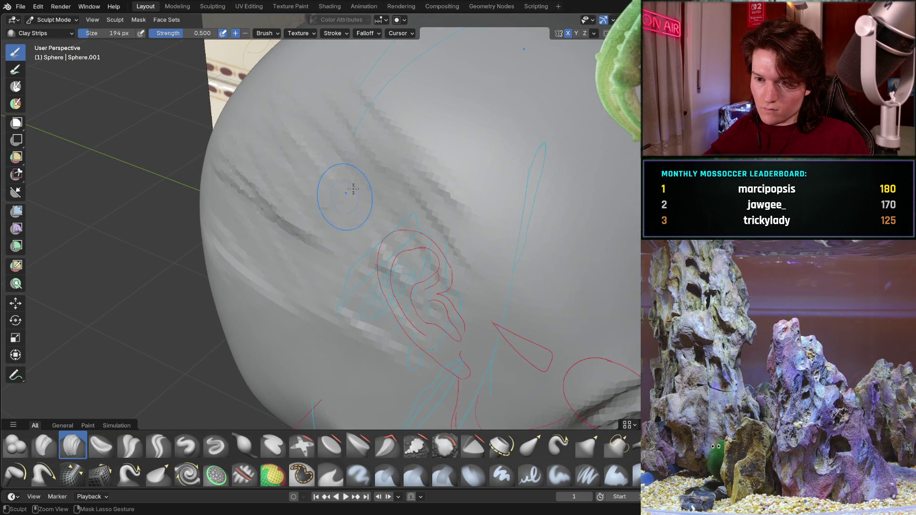
mouse_move(333, 257)
middle_mouse_down()
mouse_move(328, 204)
mouse_move(338, 167)
mouse_move(356, 173)
middle_mouse_up()
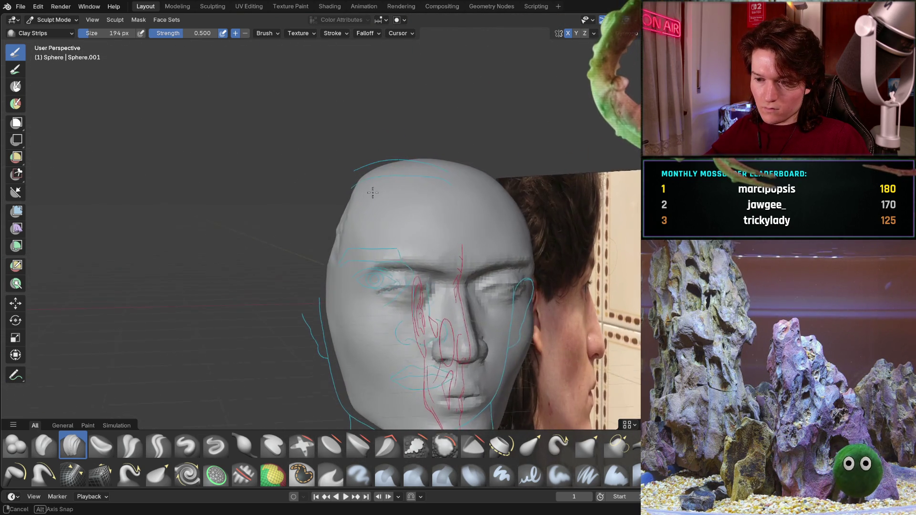
scroll(356, 173, "down", 3)
scroll(365, 200, "down", 2)
mouse_move(365, 201)
middle_mouse_down()
mouse_move(389, 196)
mouse_move(358, 157)
mouse_move(282, 346)
middle_mouse_up()
scroll(359, 158, "up", 5)
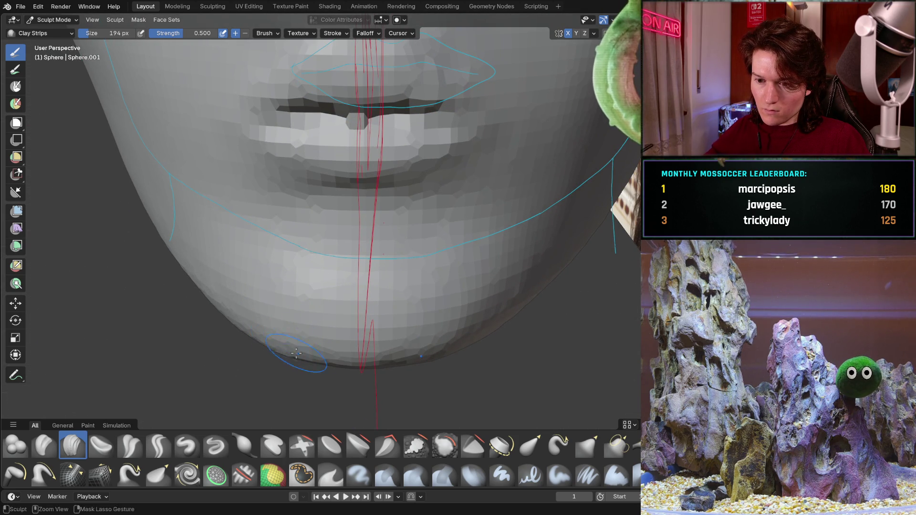
middle_click_drag(282, 312, 288, 288)
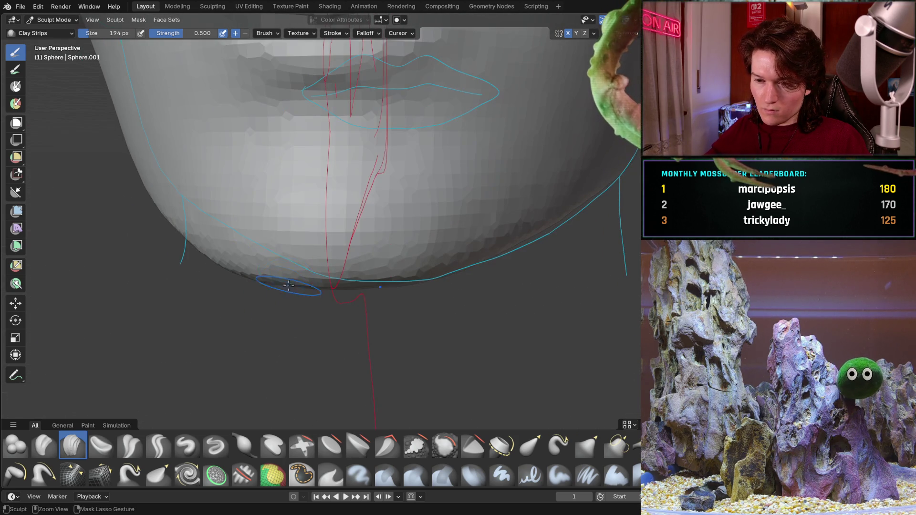
middle_click_drag(214, 270, 311, 273)
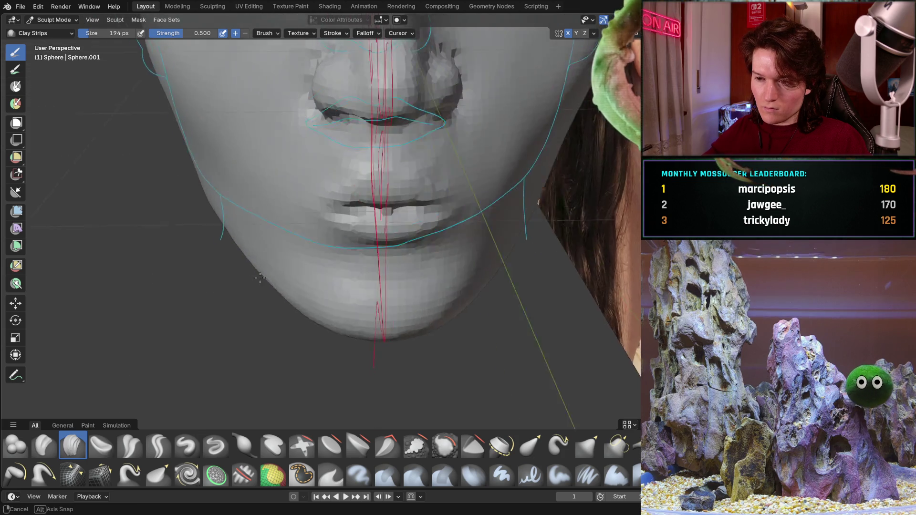
middle_click_drag(367, 310, 384, 257)
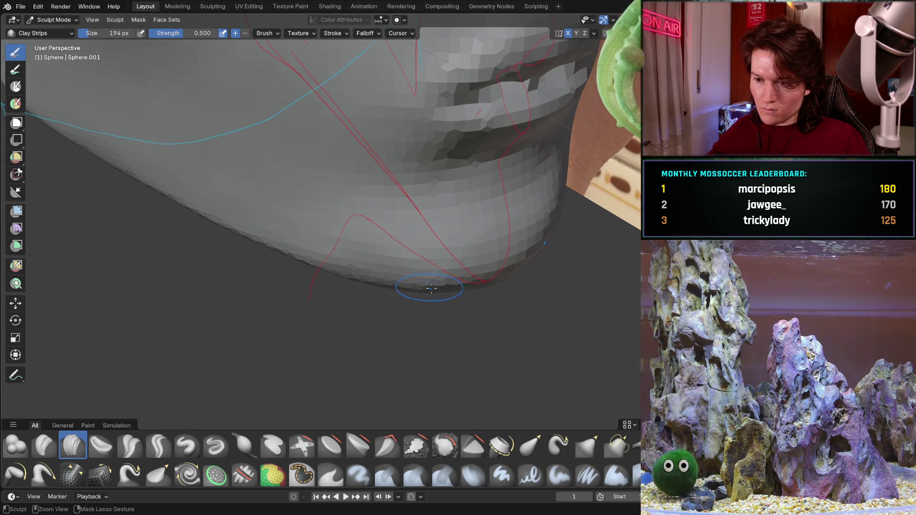
left_click_drag(379, 275, 333, 256)
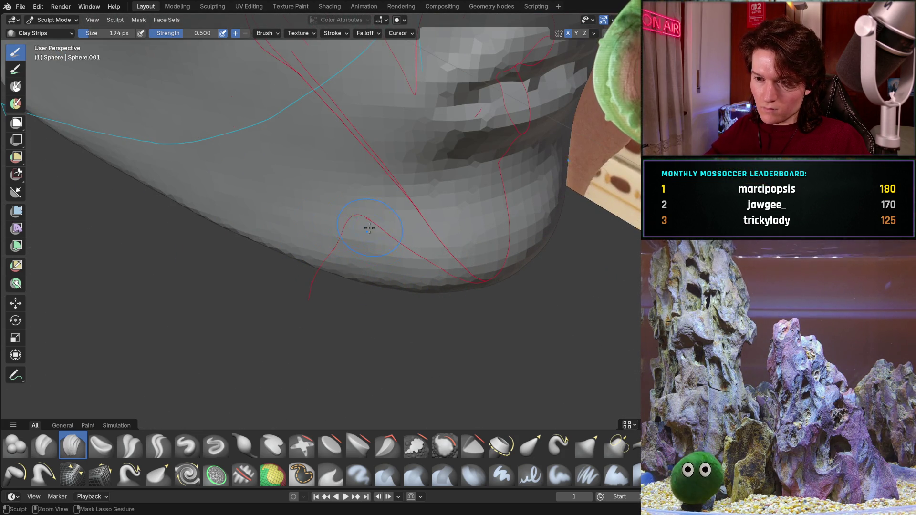
mouse_move(359, 220)
middle_mouse_down()
mouse_move(372, 229)
mouse_move(223, 392)
middle_mouse_up()
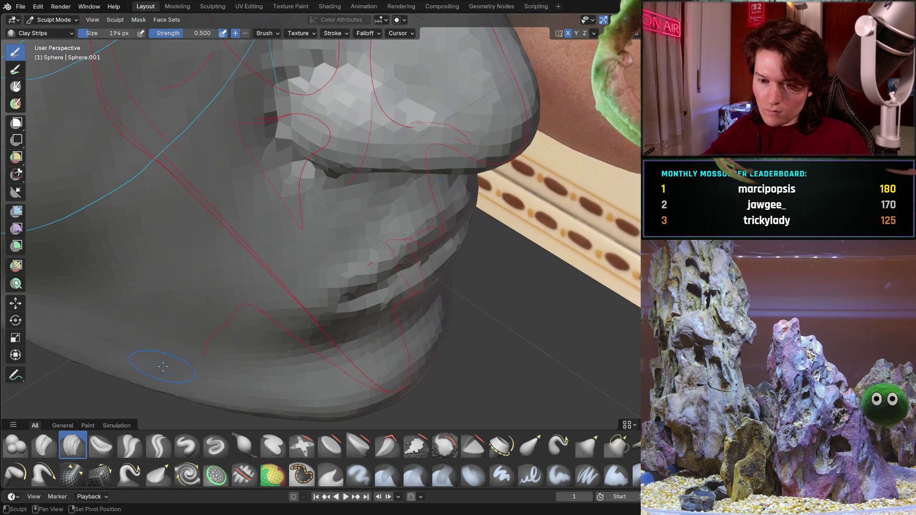
middle_click_drag(264, 362, 278, 279, "shift")
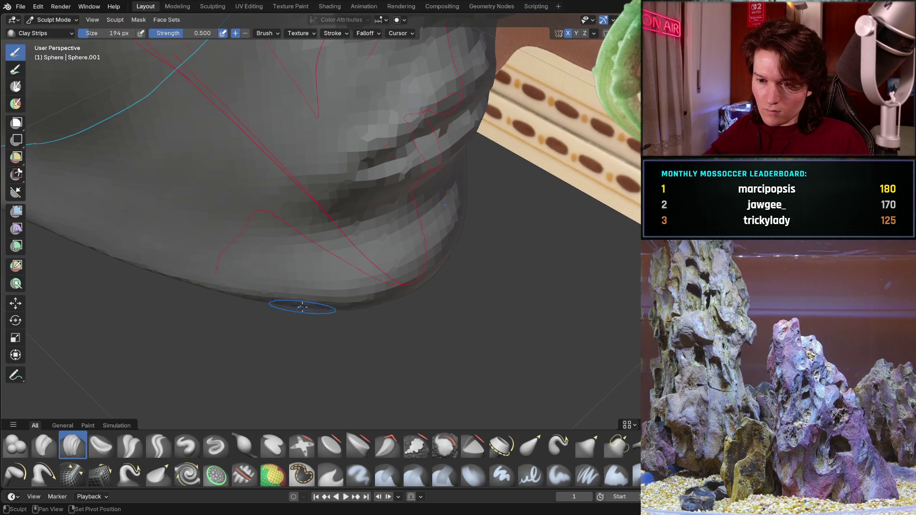
mouse_move(302, 308)
middle_mouse_down()
mouse_move(302, 238)
mouse_move(224, 302)
mouse_move(334, 226)
middle_mouse_up()
scroll(335, 227, "up", 2)
scroll(344, 229, "up", 2)
scroll(358, 232, "up", 2)
scroll(373, 235, "up", 2)
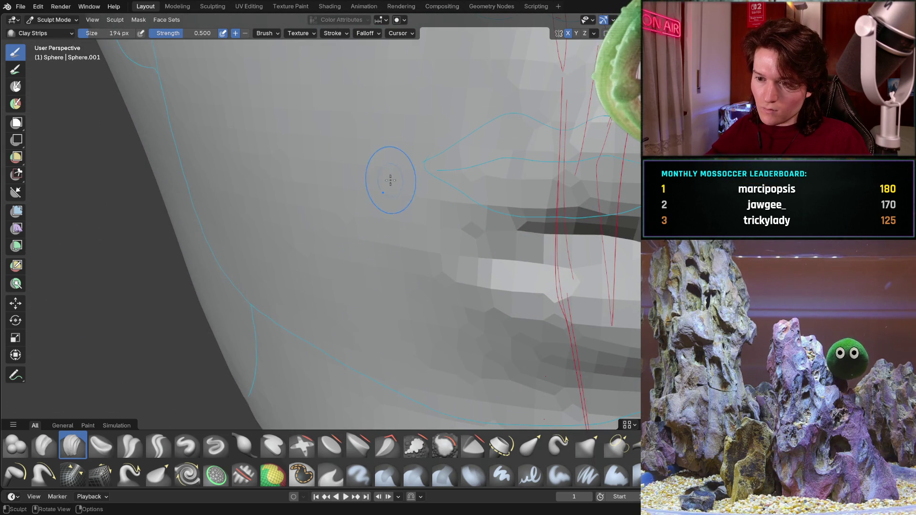
scroll(388, 184, "down", 5)
mouse_move(388, 184)
middle_mouse_down()
mouse_move(373, 208)
mouse_move(308, 214)
mouse_move(213, 283)
mouse_move(256, 299)
mouse_move(245, 194)
middle_mouse_up()
scroll(248, 237, "up", 2)
scroll(305, 137, "up", 3)
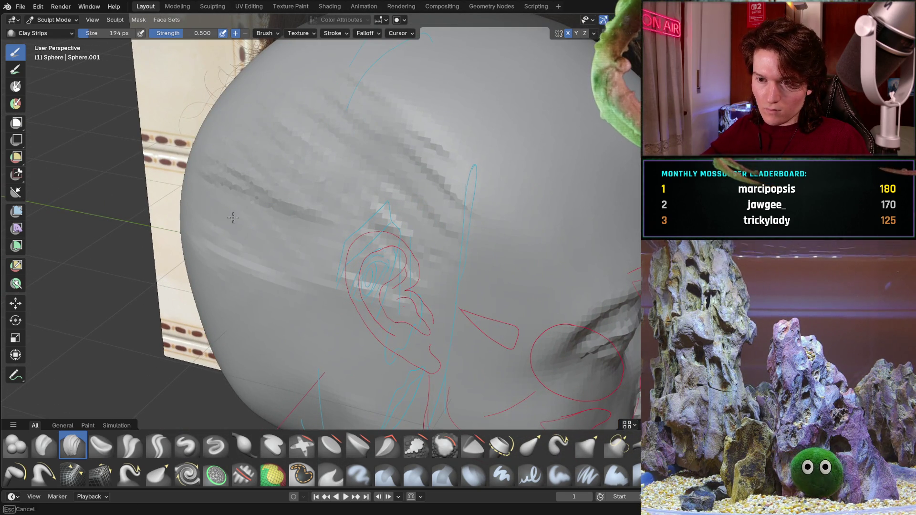
Orbit the head to inspect the ear, eye region and skull side from several angles
middle_click_drag(334, 209, 398, 159)
middle_click_drag(408, 224, 370, 271)
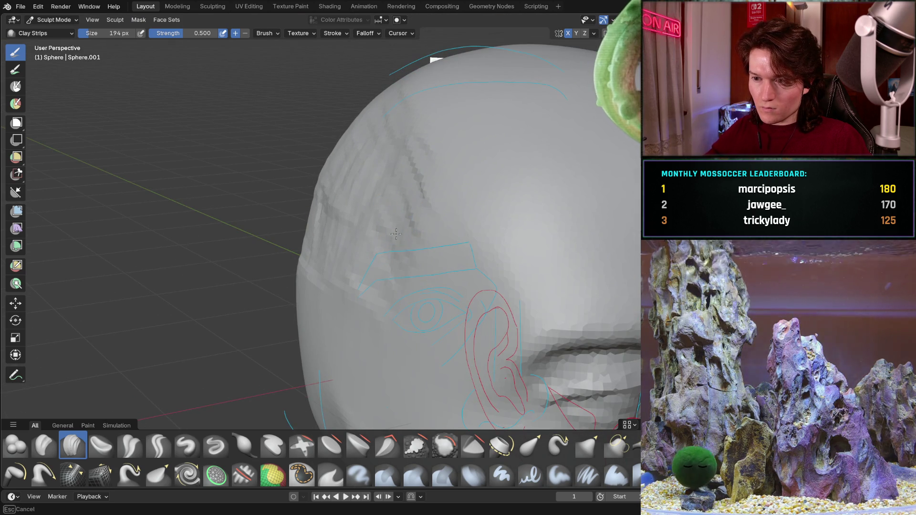
middle_click_drag(471, 296, 352, 262)
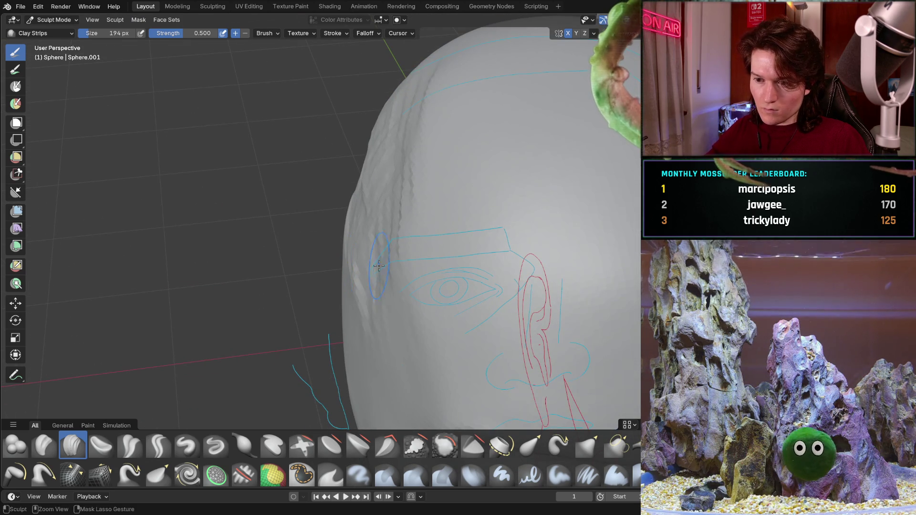
middle_click_drag(393, 374, 439, 245)
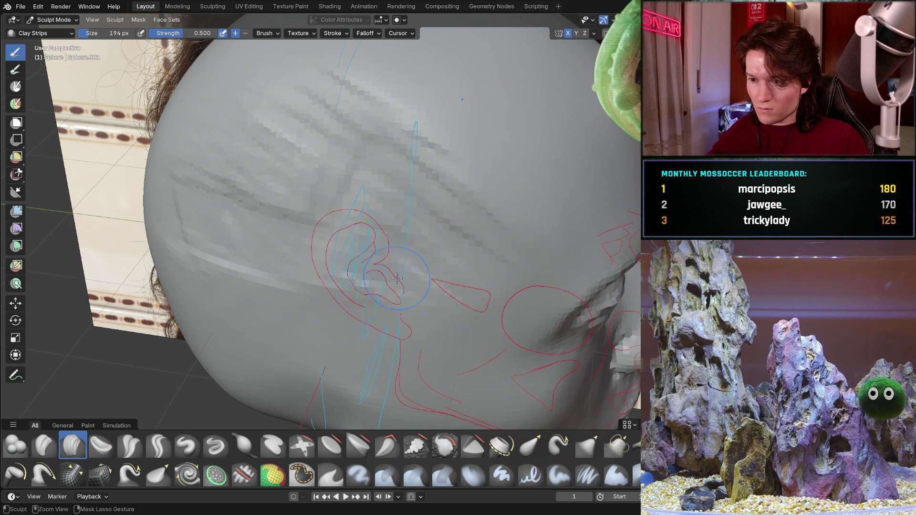
middle_click_drag(356, 310, 386, 229)
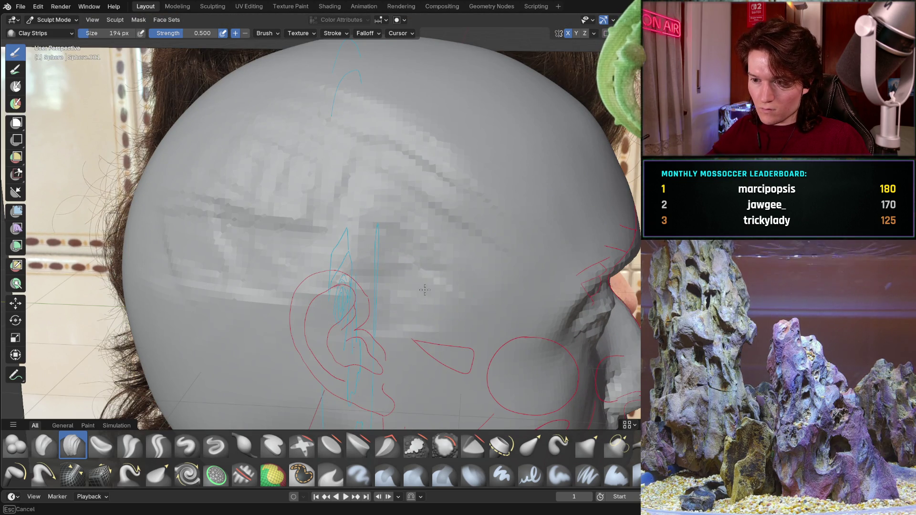
mouse_move(476, 260)
middle_mouse_down()
mouse_move(361, 263)
mouse_move(329, 237)
middle_mouse_up()
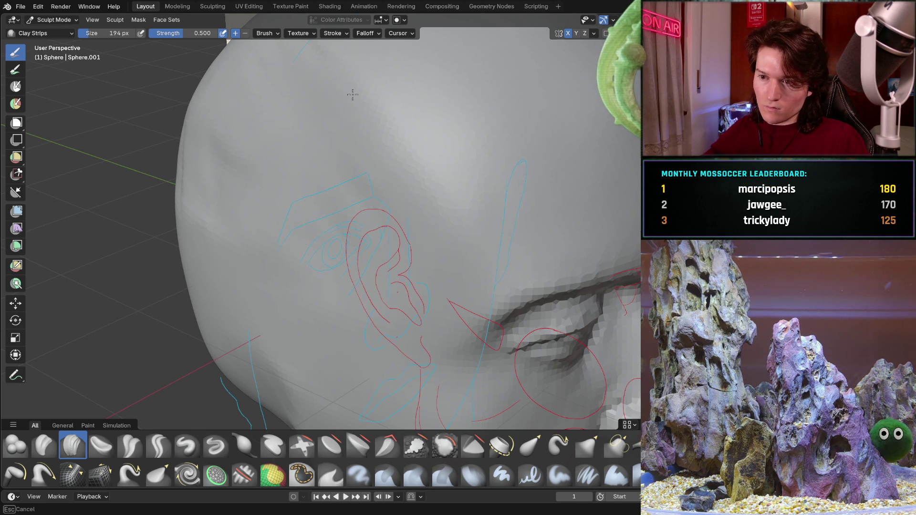
mouse_move(350, 208)
middle_mouse_down()
mouse_move(256, 164)
mouse_move(255, 248)
mouse_move(313, 254)
mouse_move(387, 225)
middle_mouse_up()
scroll(256, 165, "down", 3)
scroll(286, 251, "up", 3)
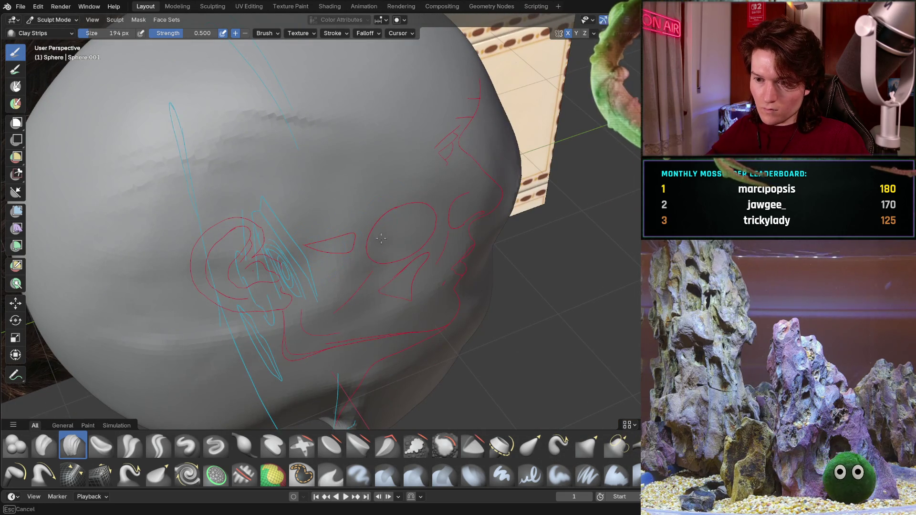
Lay a clay strip across the side of the head and check the temple from below and the side
left_click_drag(319, 287, 206, 282)
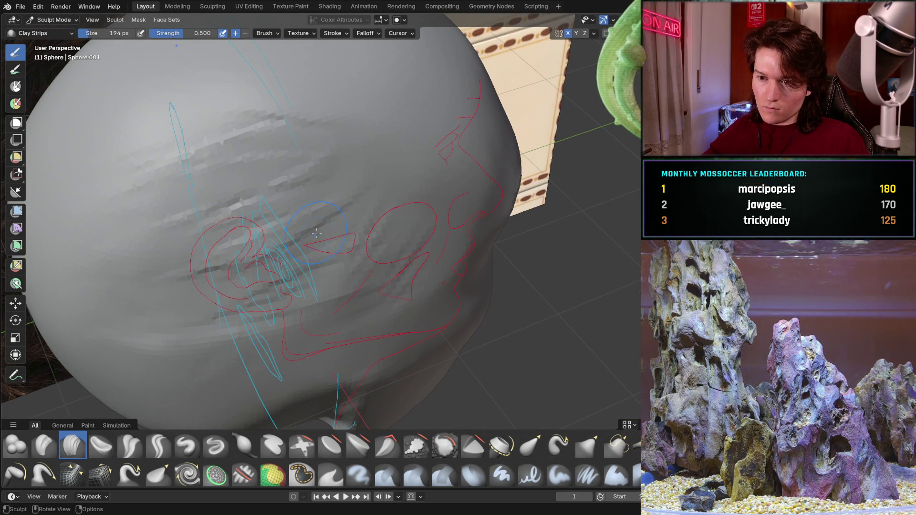
mouse_move(182, 277)
middle_mouse_down()
mouse_move(188, 352)
mouse_move(284, 248)
middle_mouse_up()
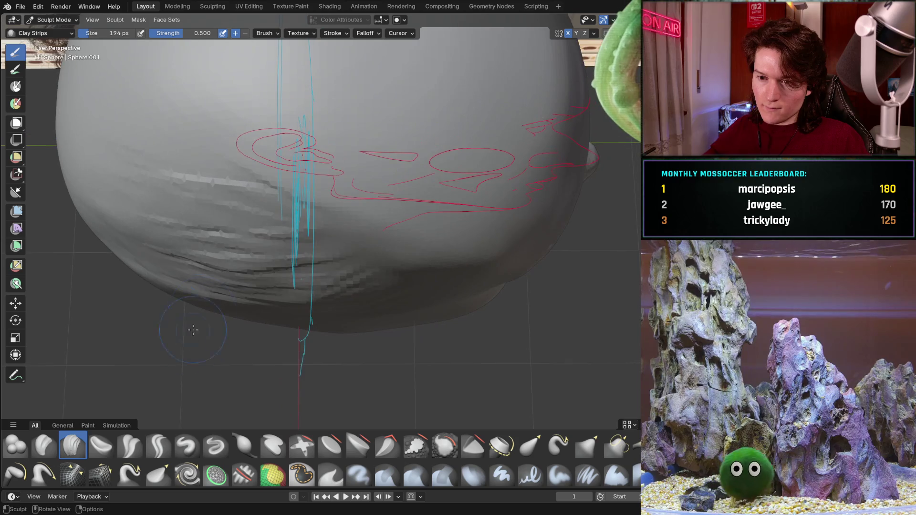
mouse_move(373, 275)
middle_mouse_down()
mouse_move(242, 161)
mouse_move(224, 212)
middle_mouse_up()
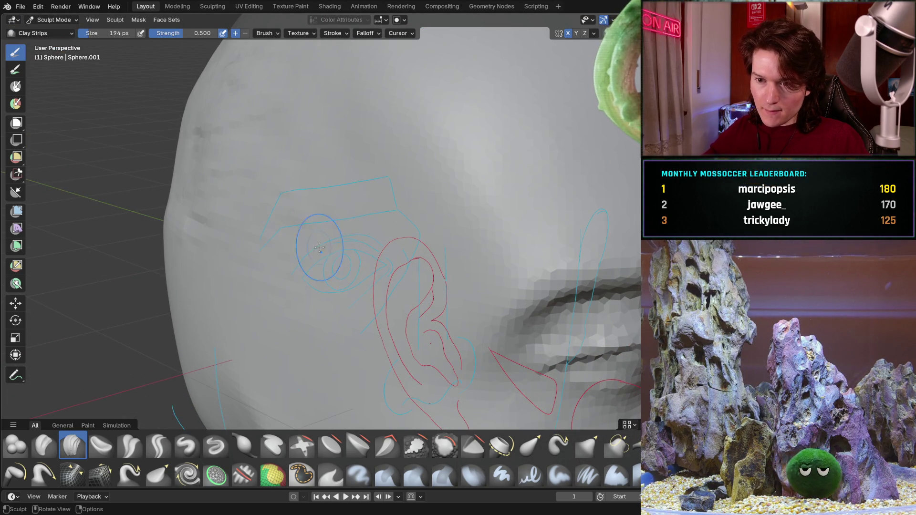
middle_click_drag(334, 255, 356, 252)
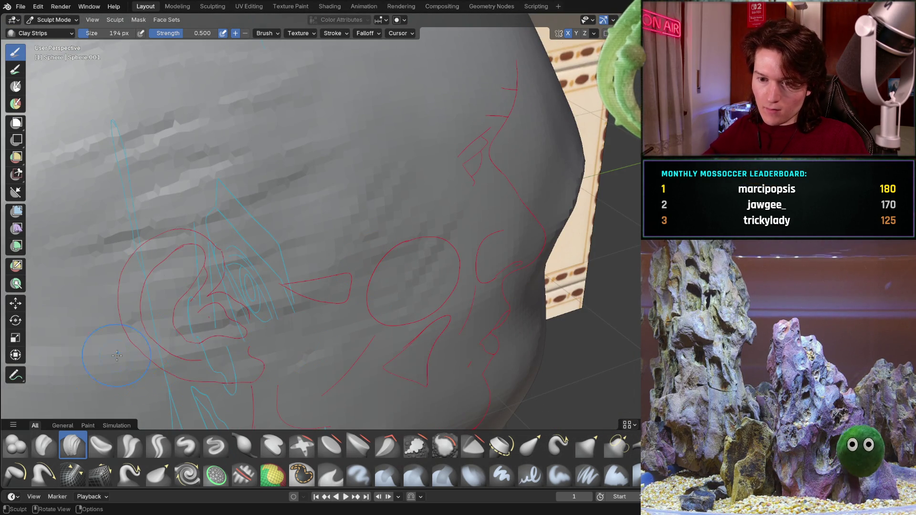
middle_click_drag(103, 370, 326, 169)
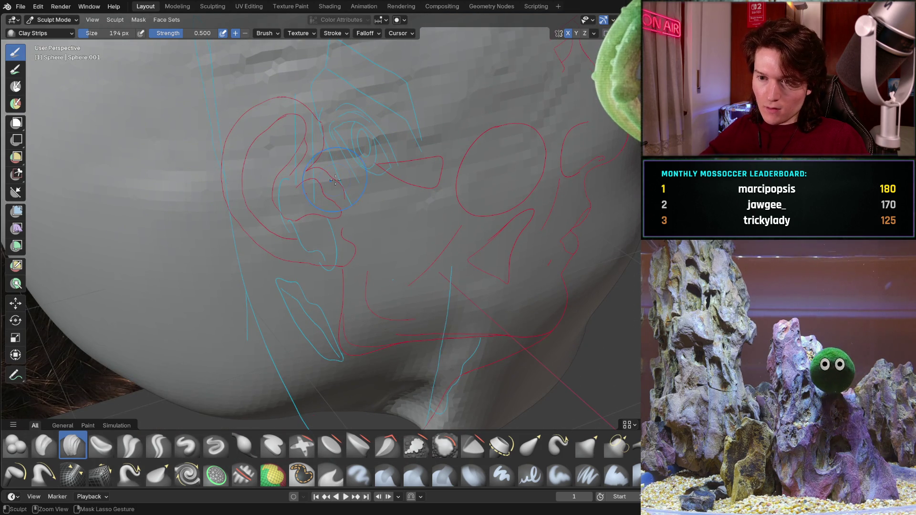
mouse_move(521, 143)
middle_mouse_down()
mouse_move(327, 232)
mouse_move(370, 142)
mouse_move(262, 227)
middle_mouse_up()
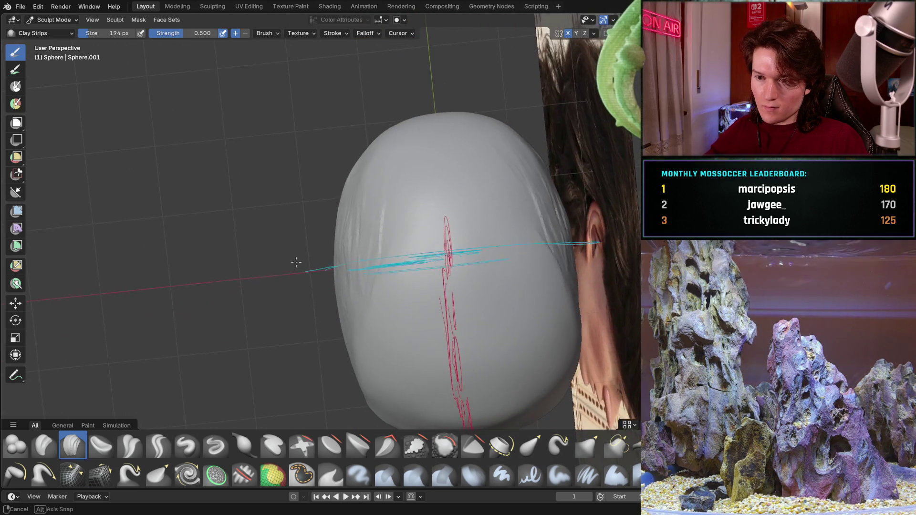
Inspect the back of the skull, then compare side and front views against the reference photo
middle_click_drag(337, 205, 348, 203)
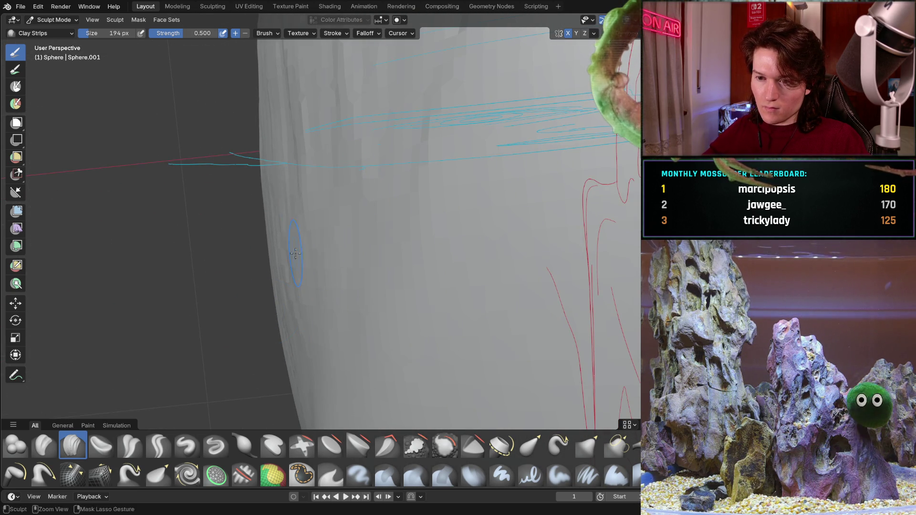
middle_click_drag(285, 322, 224, 240)
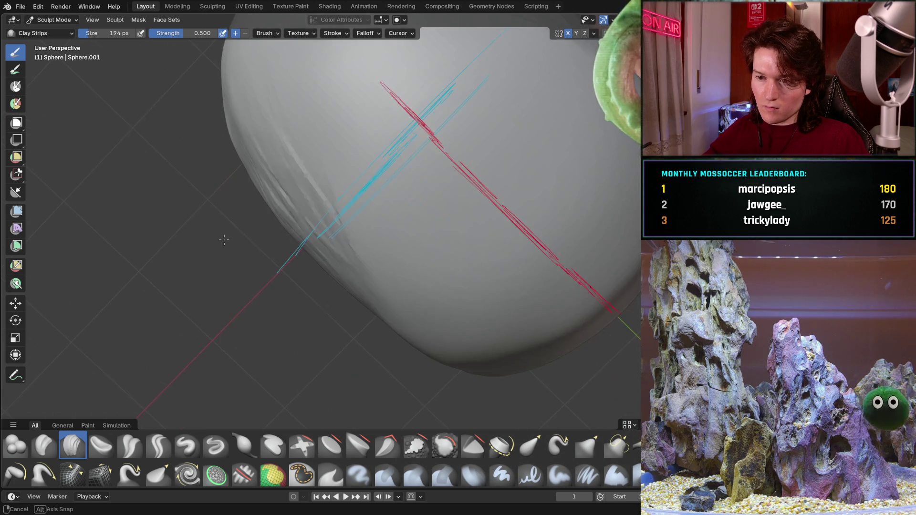
mouse_move(332, 242)
middle_mouse_down()
mouse_move(325, 301)
mouse_move(451, 179)
middle_mouse_up()
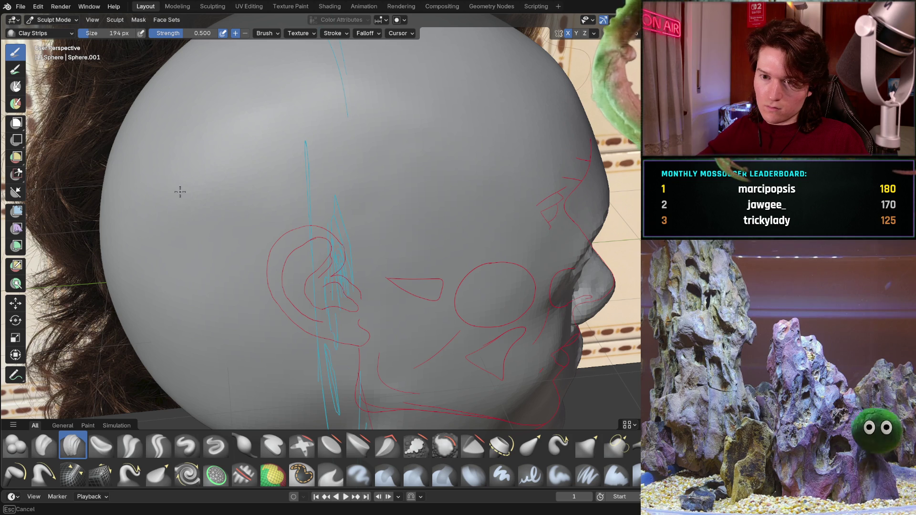
mouse_move(385, 140)
middle_mouse_down()
mouse_move(243, 216)
mouse_move(284, 255)
mouse_move(275, 229)
middle_mouse_up()
scroll(284, 256, "up", 2)
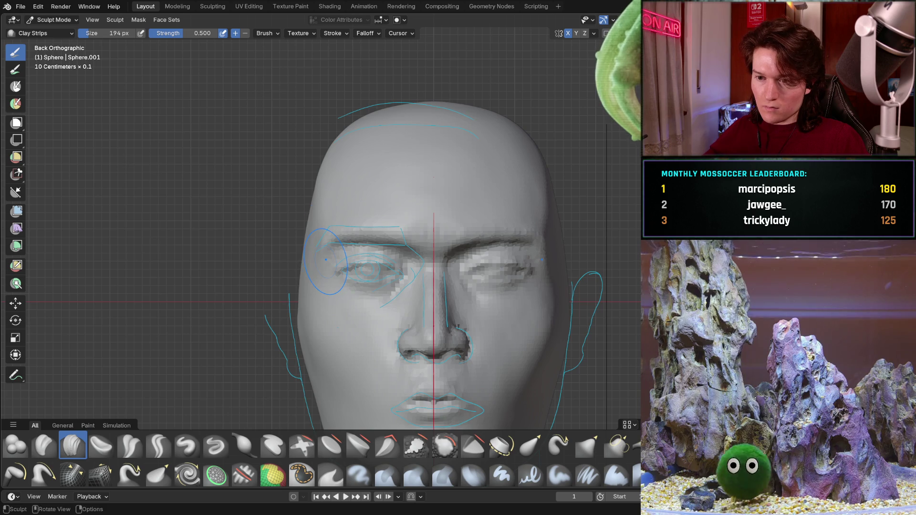
scroll(272, 237, "up", 1)
scroll(262, 251, "up", 2)
mouse_move(262, 250)
middle_mouse_down("ctrl")
mouse_move(317, 152)
mouse_move(325, 183)
middle_mouse_up("ctrl")
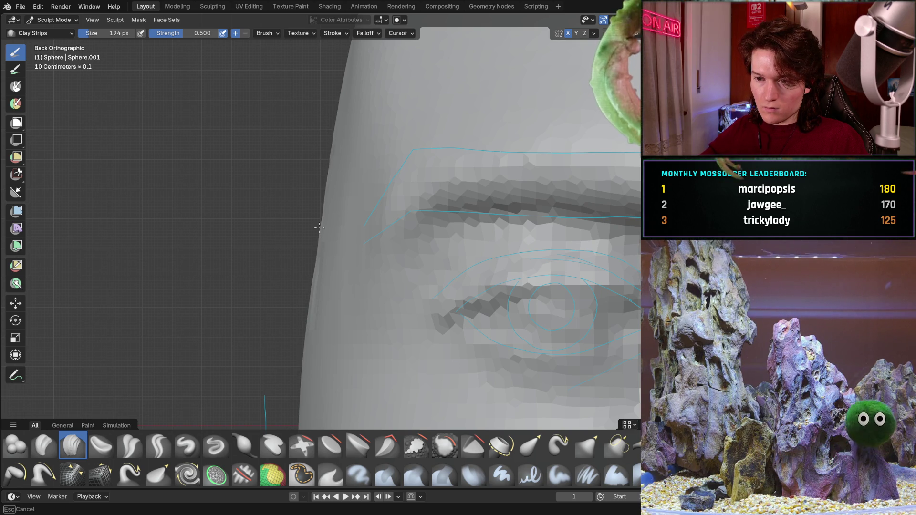
middle_click_drag(308, 273, 303, 150, "shift")
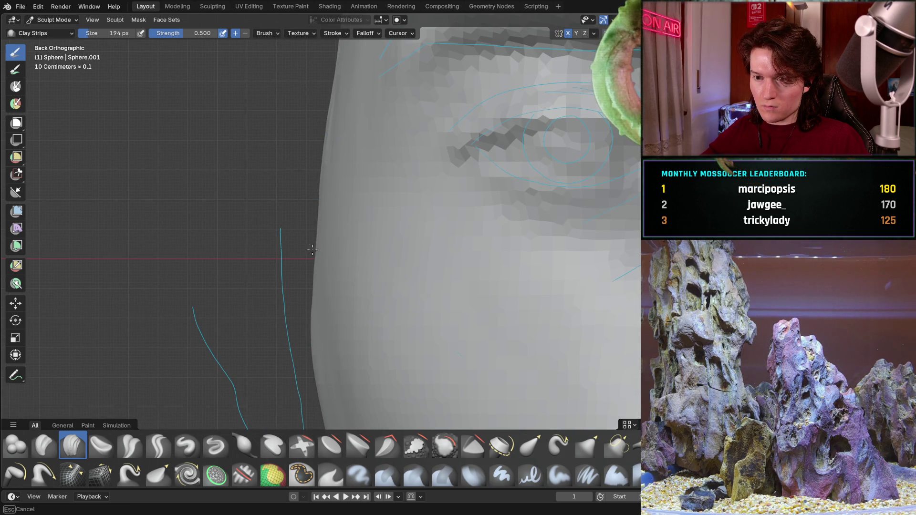
middle_click_drag(331, 136, 287, 245, "ctrl")
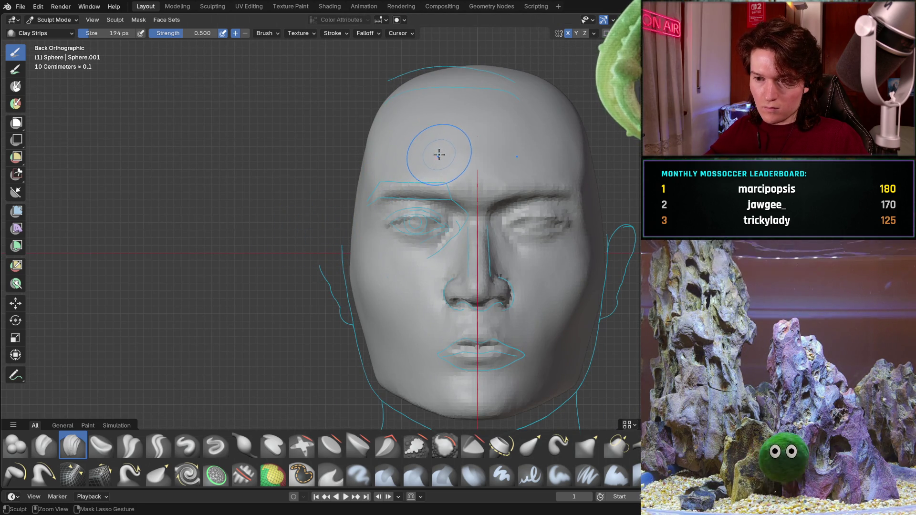
scroll(335, 198, "up", 4)
scroll(334, 198, "up", 3)
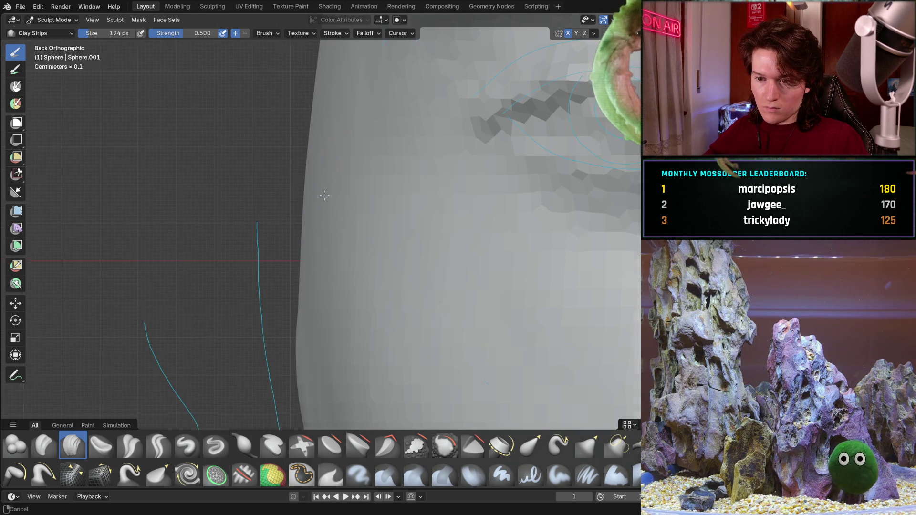
scroll(329, 177, "down", 5)
scroll(318, 158, "up", 1)
scroll(314, 145, "up", 3)
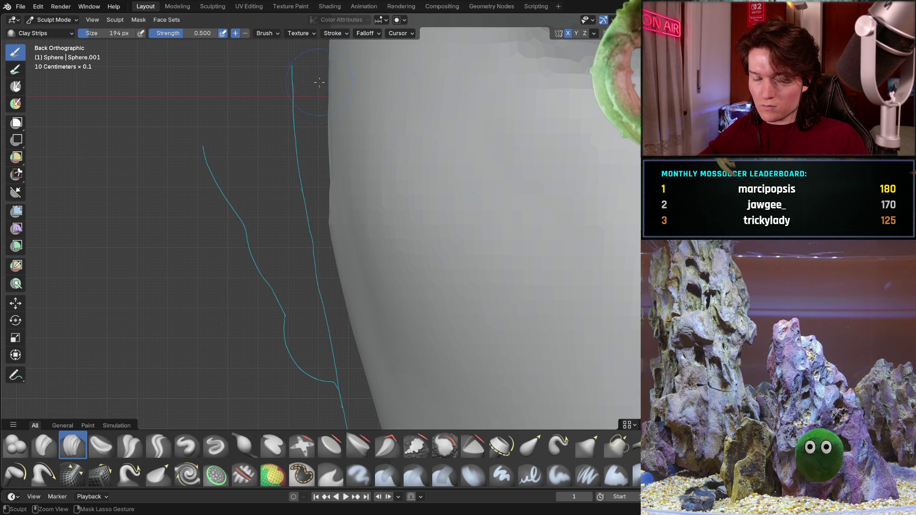
scroll(315, 136, "down", 3)
scroll(292, 158, "down", 2)
scroll(340, 179, "up", 4)
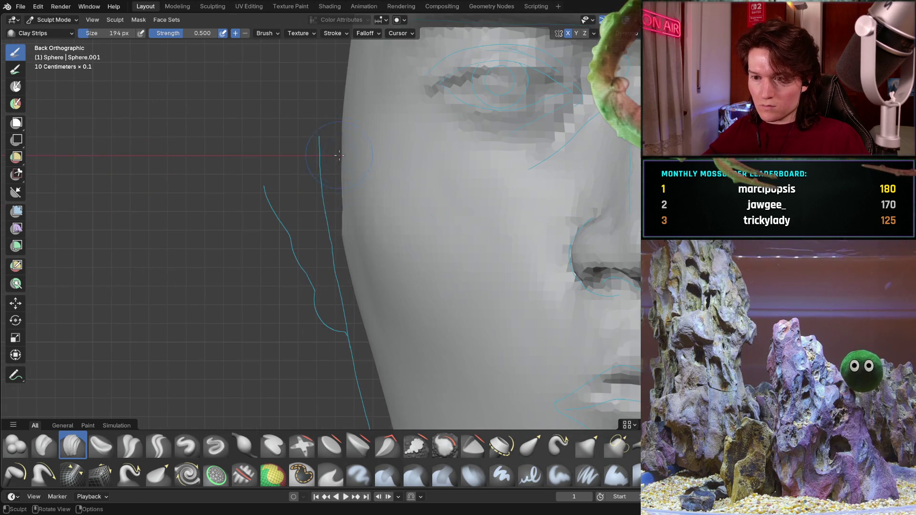
mouse_move(341, 272)
middle_mouse_down()
mouse_move(356, 213)
mouse_move(366, 238)
middle_mouse_up()
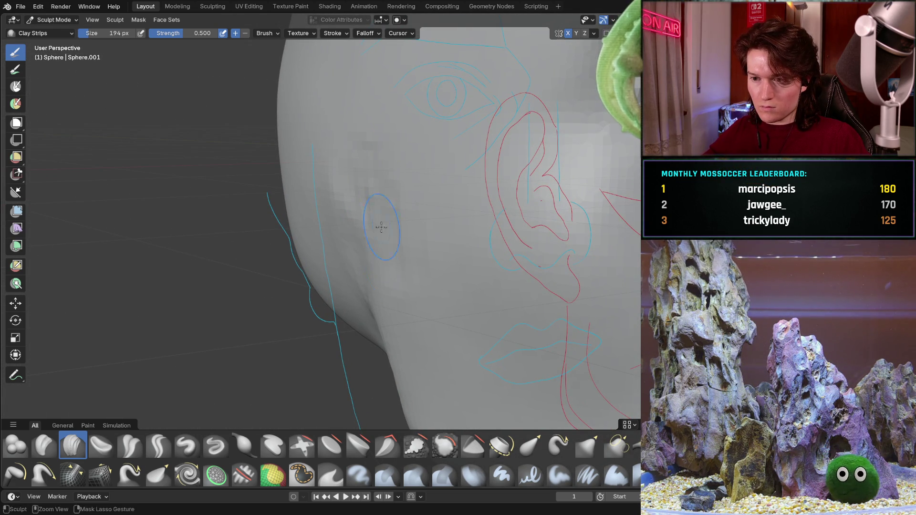
scroll(379, 134, "down", 5)
mouse_move(378, 133)
middle_mouse_down()
mouse_move(455, 229)
mouse_move(360, 246)
mouse_move(344, 231)
middle_mouse_up()
scroll(343, 231, "up", 2)
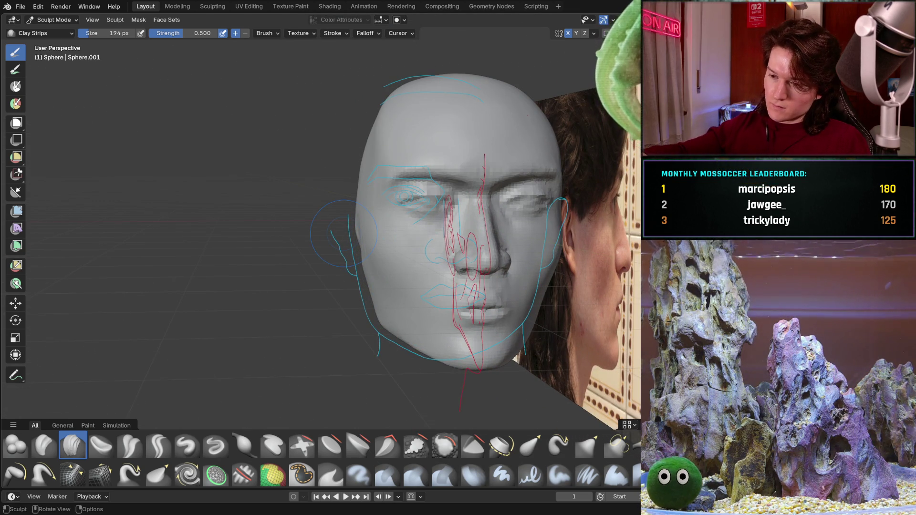
key("KP_3")
key("KP_7")
key("ctrl+KP_1")
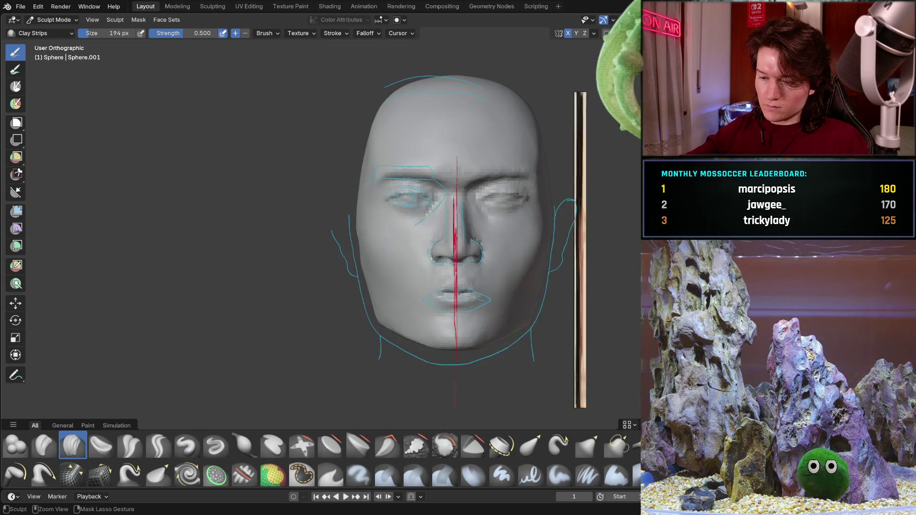
scroll(337, 221, "up", 3)
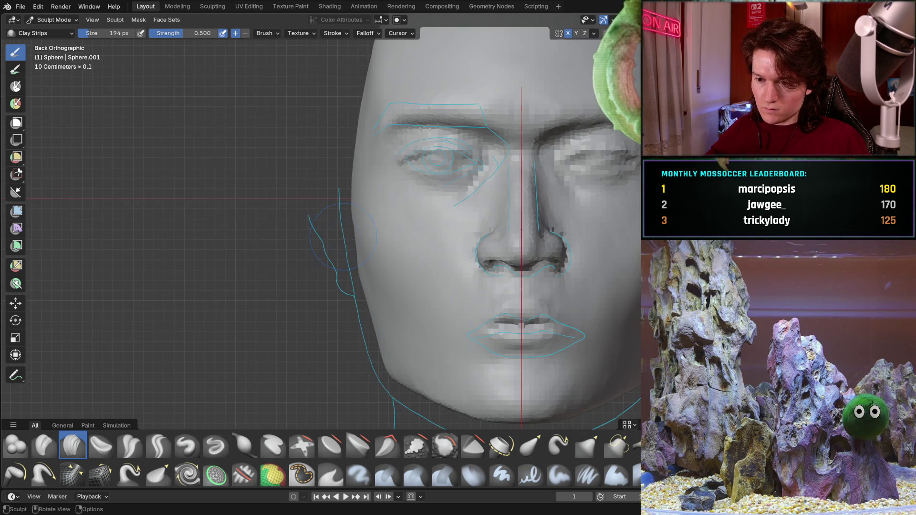
scroll(332, 207, "up", 3)
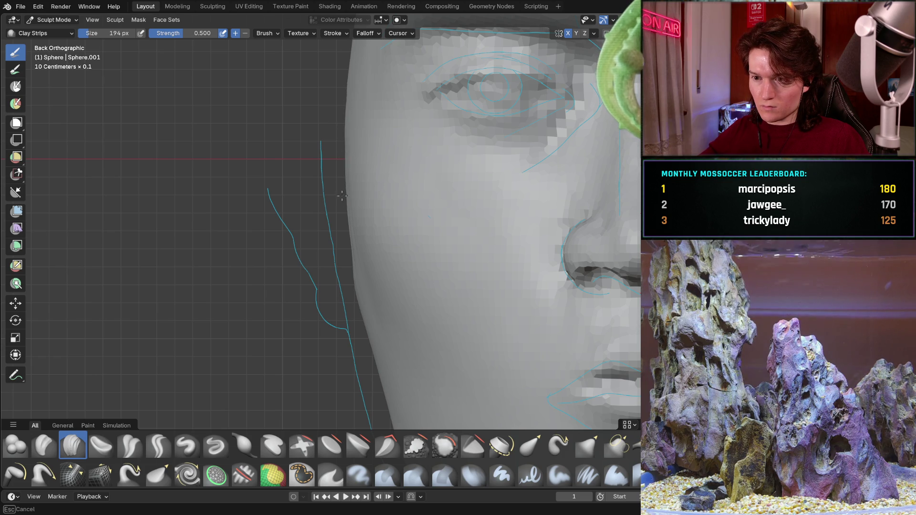
middle_click_drag(327, 96, 299, 191, "shift")
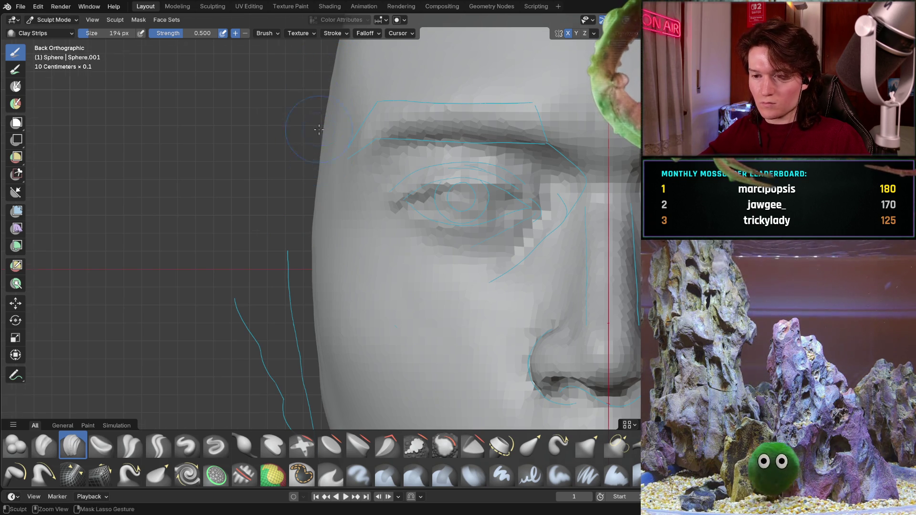
scroll(319, 143, "down", 6)
middle_click_drag(355, 178, 326, 135, "shift")
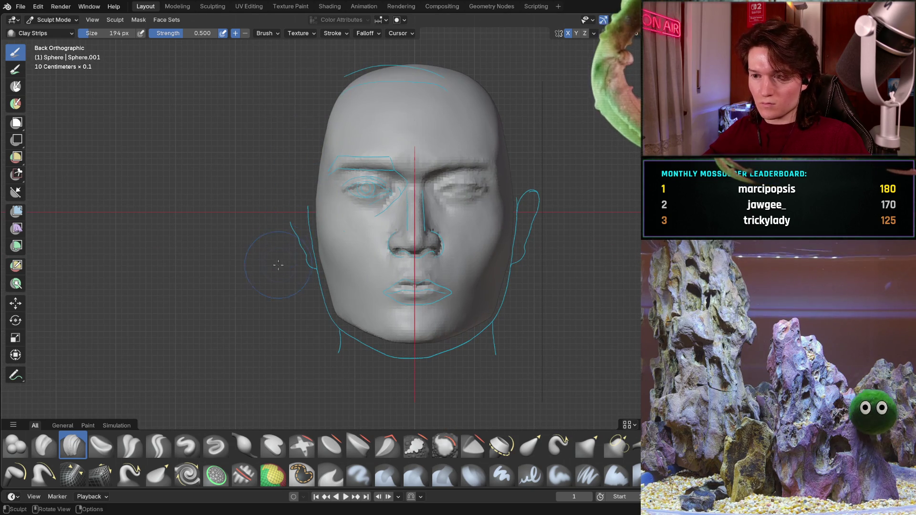
scroll(282, 266, "up", 2)
scroll(286, 247, "up", 2)
scroll(294, 225, "up", 2)
scroll(298, 208, "up", 1)
mouse_move(298, 207)
middle_mouse_down("ctrl")
mouse_move(359, 229)
mouse_move(243, 207)
middle_mouse_up("ctrl")
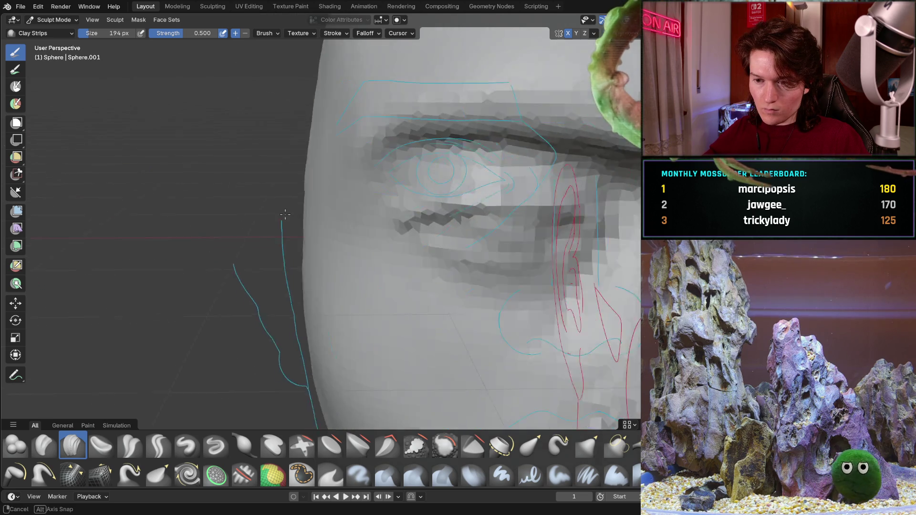
key("ctrl+KP_1")
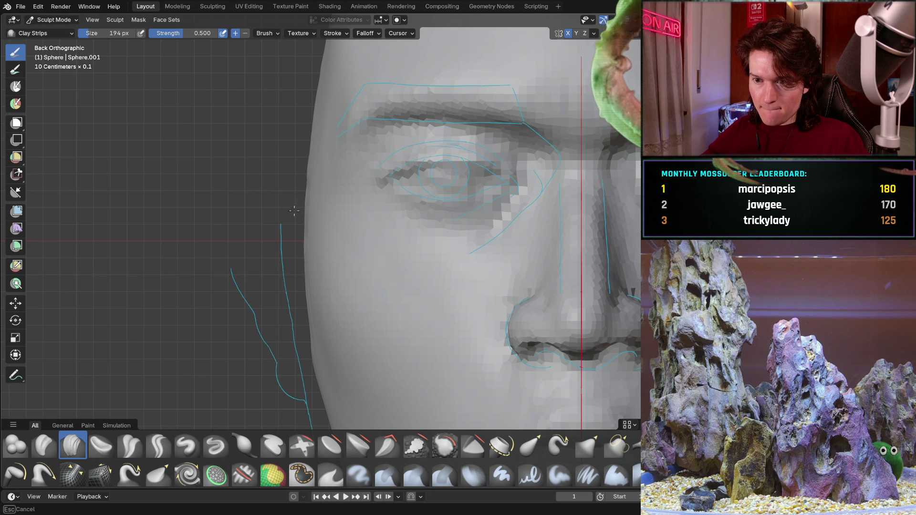
Build clay strips down the head's left edge to the jaw toward the blue outline, then orbit out
left_click_drag(305, 182, 309, 118)
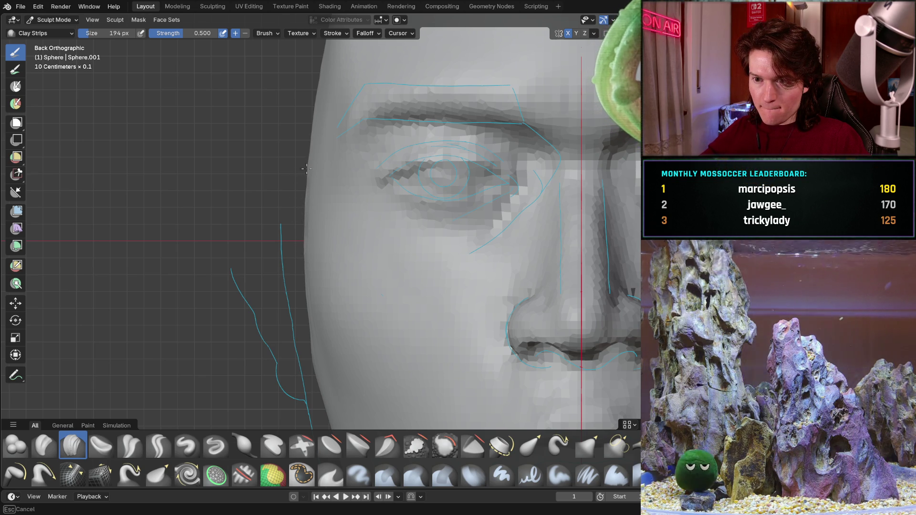
left_click_drag(306, 158, 304, 206)
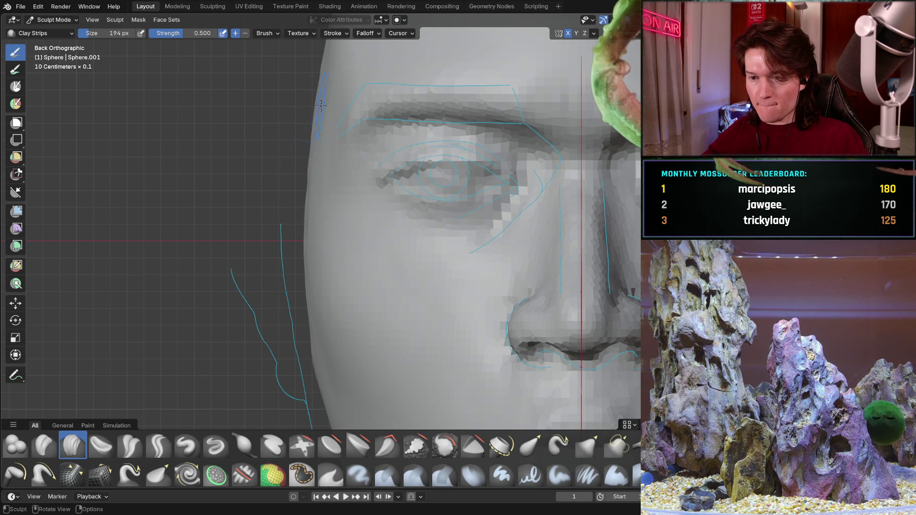
left_click_drag(294, 185, 302, 218)
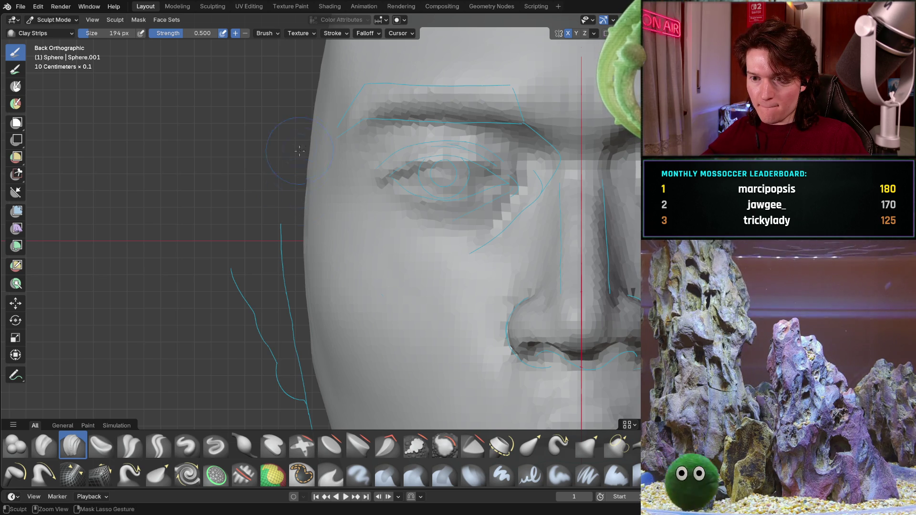
left_click_drag(292, 253, 299, 269)
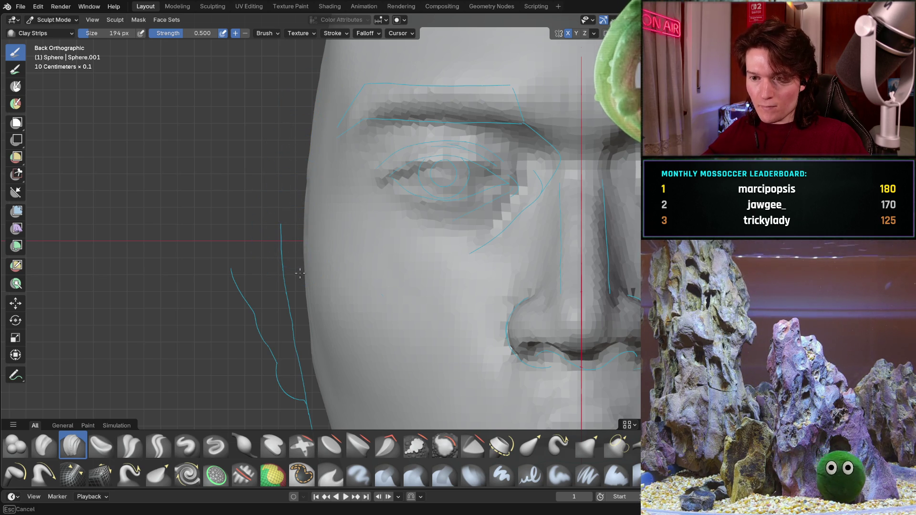
left_click_drag(300, 228, 306, 287)
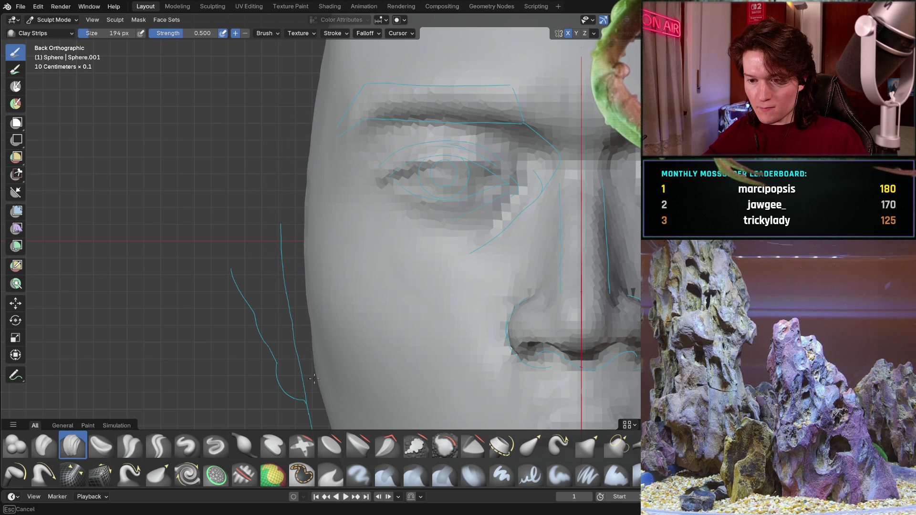
mouse_move(308, 362)
left_mouse_down()
mouse_move(303, 352)
mouse_move(311, 371)
left_mouse_up()
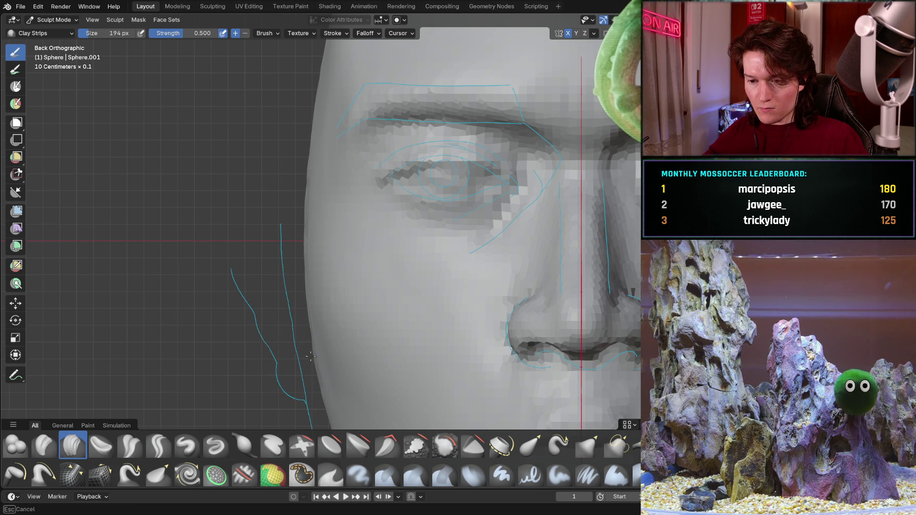
left_click_drag(318, 400, 316, 410)
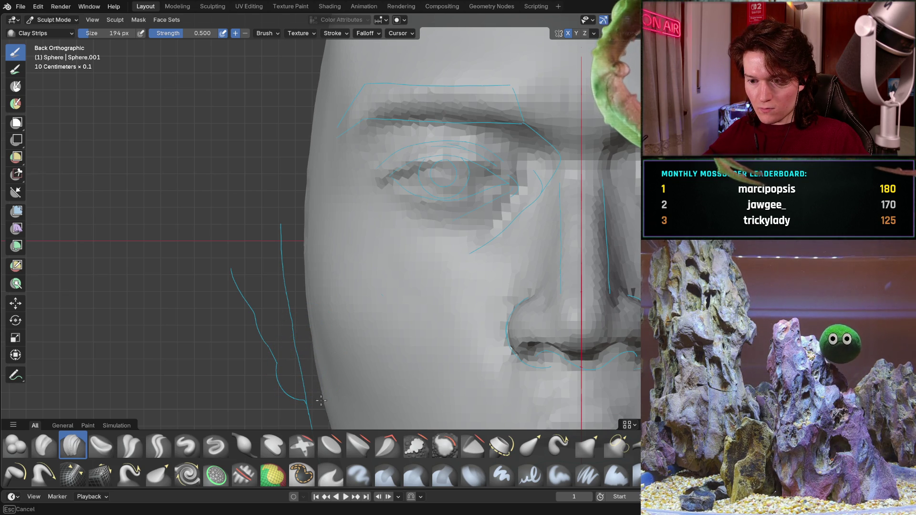
middle_click_drag(282, 296, 246, 298)
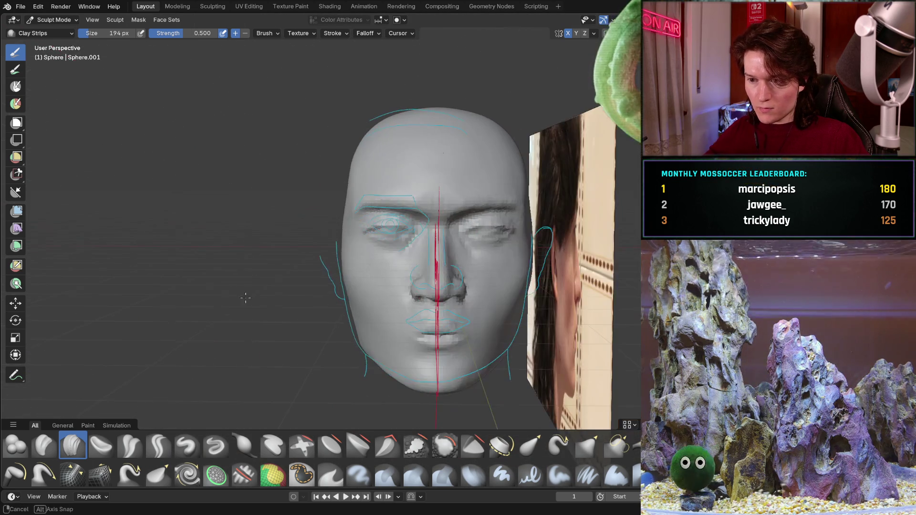
middle_click_drag(245, 298, 329, 242)
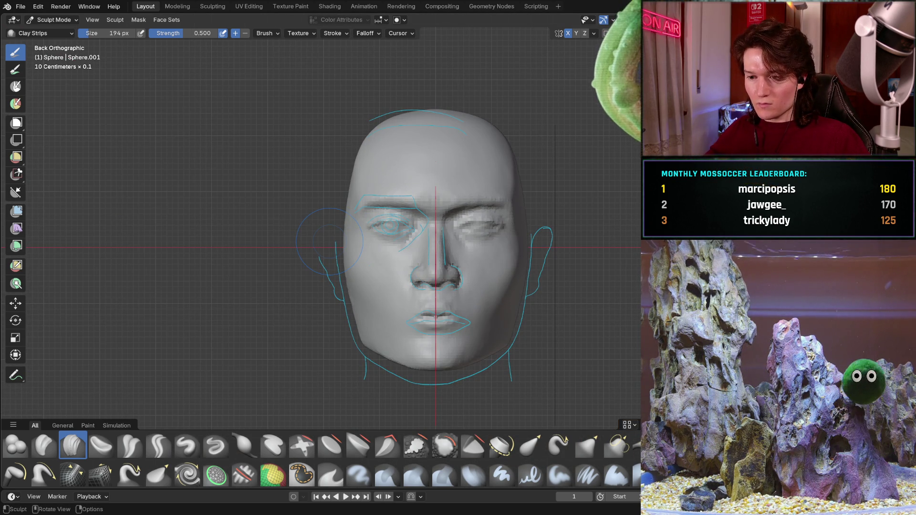
middle_click_drag(347, 333, 349, 270, "ctrl")
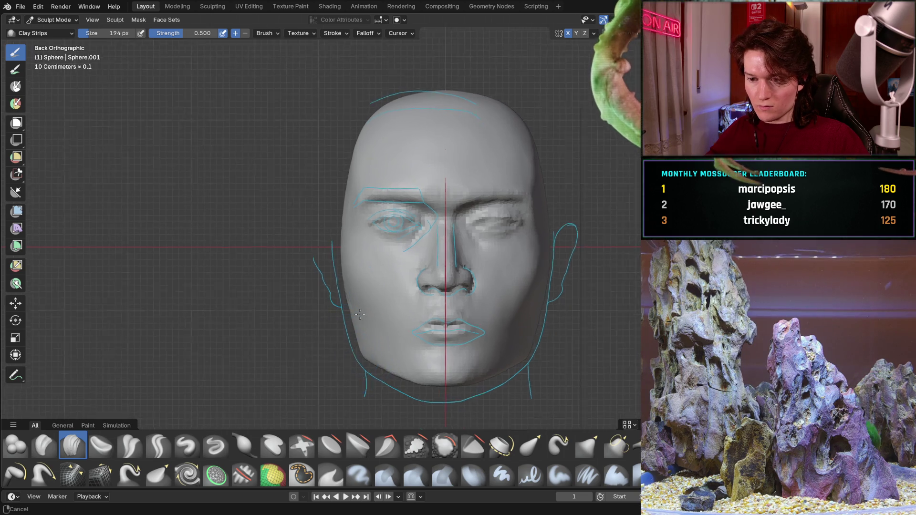
scroll(348, 271, "up", 2)
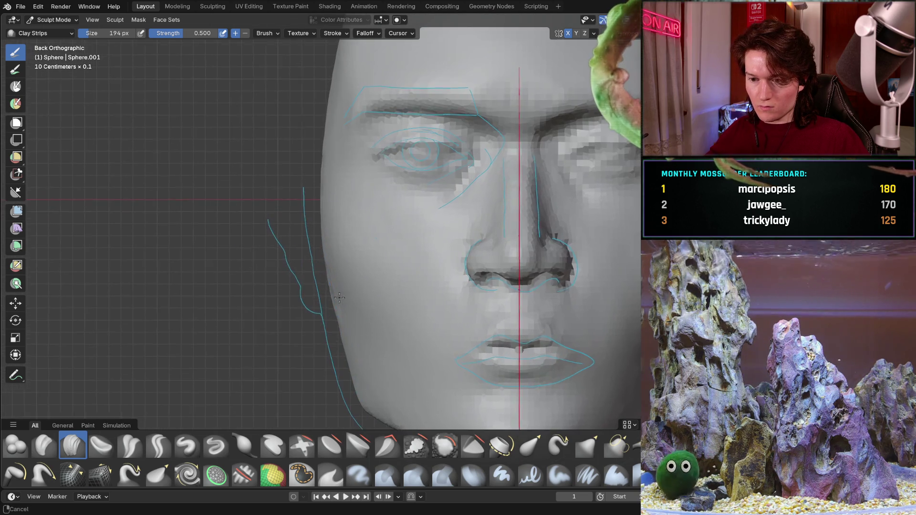
mouse_move(349, 270)
middle_mouse_down("shift")
mouse_move(334, 299)
mouse_move(400, 307)
mouse_move(333, 338)
mouse_move(332, 296)
mouse_move(298, 255)
middle_mouse_up("shift")
scroll(400, 307, "down", 4)
key("ctrl+KP_3")
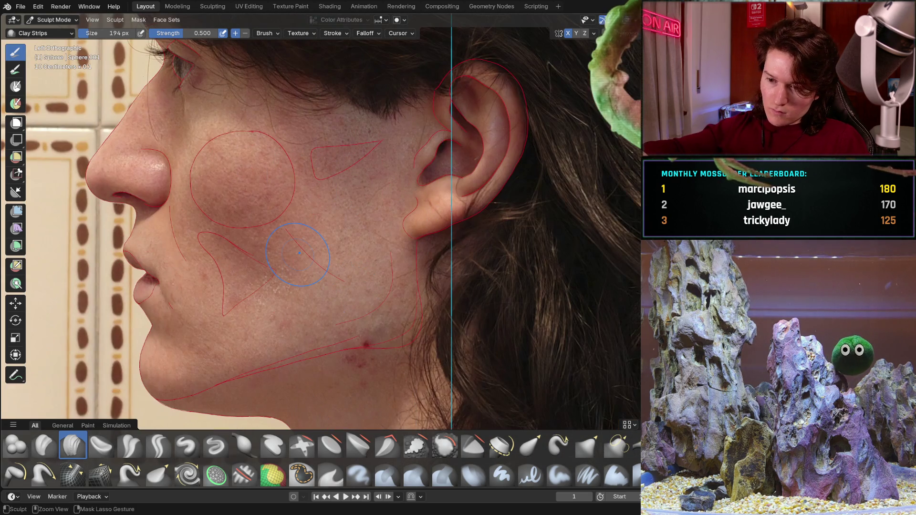
key("KP_3")
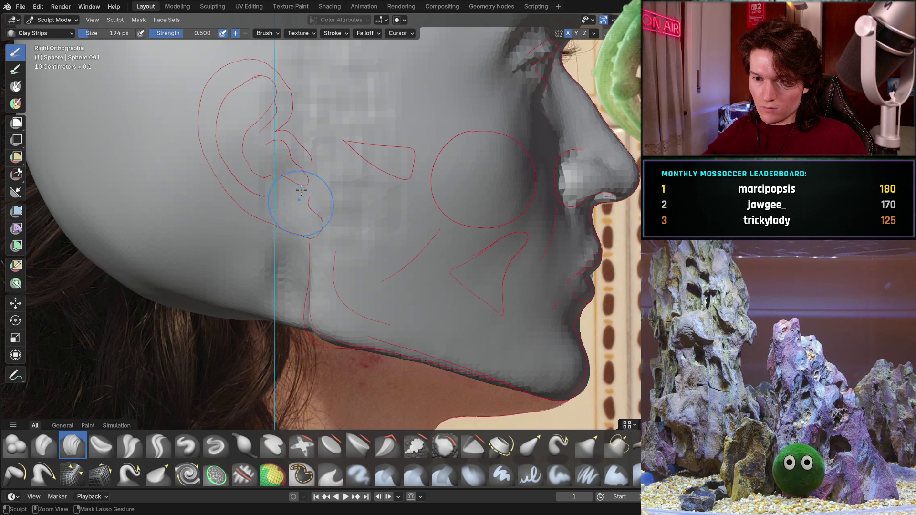
middle_click_drag(334, 221, 201, 223)
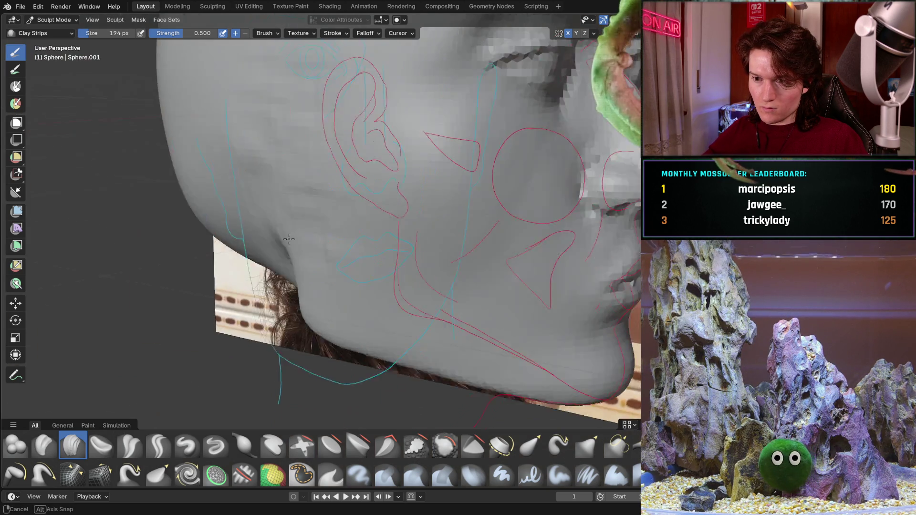
key("ctrl+KP_1")
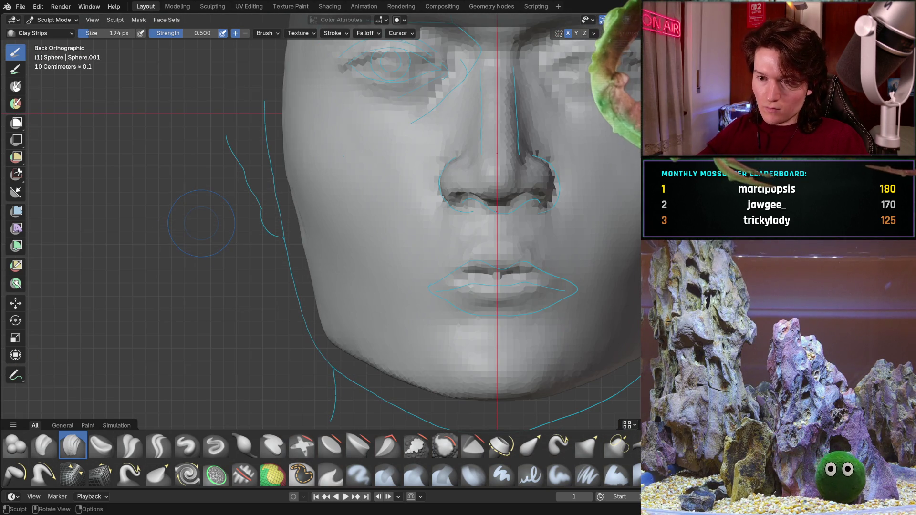
Build clay along the cheek edge toward the blue outline, checking at zoom, then orbit to the ear side
left_click_drag(309, 255, 299, 237, "ctrl+shift")
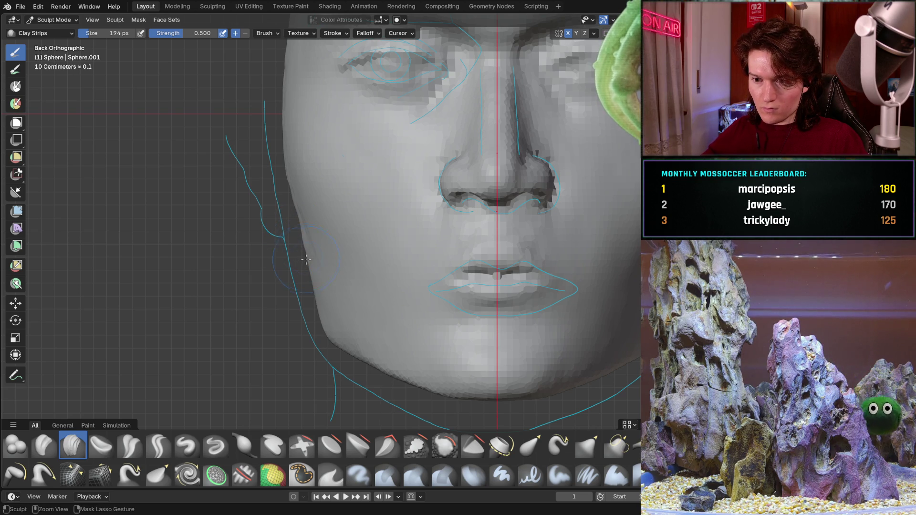
middle_click_drag(291, 269, 347, 230, "ctrl")
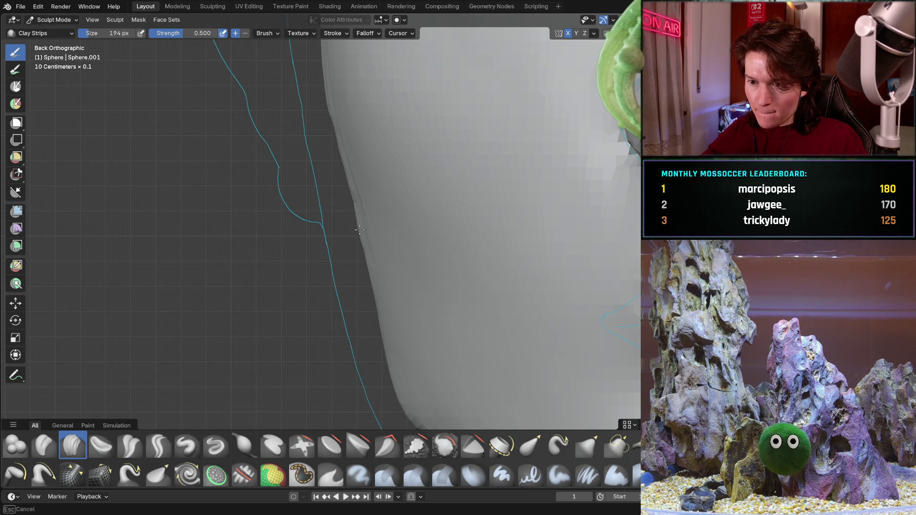
left_click_drag(356, 235, 381, 343, "ctrl")
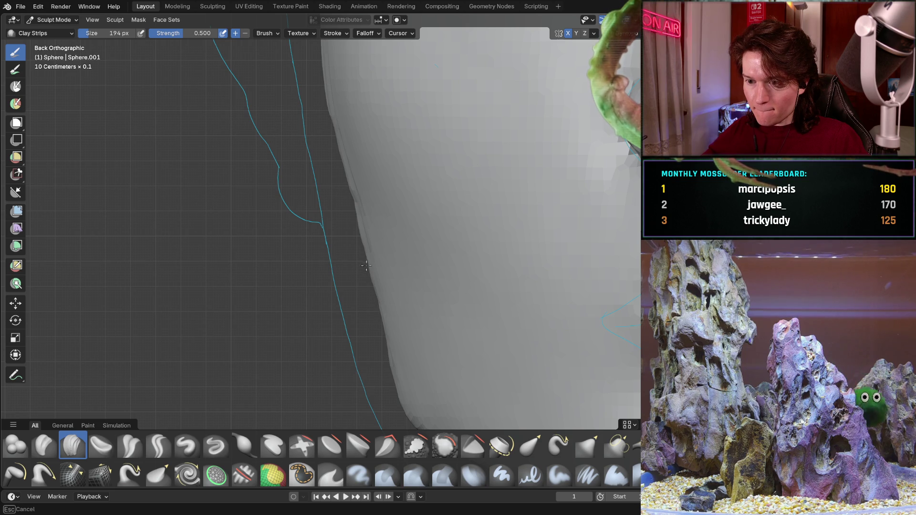
mouse_move(344, 204)
middle_mouse_down("ctrl")
mouse_move(359, 143)
mouse_move(276, 292)
mouse_move(284, 235)
middle_mouse_up("ctrl")
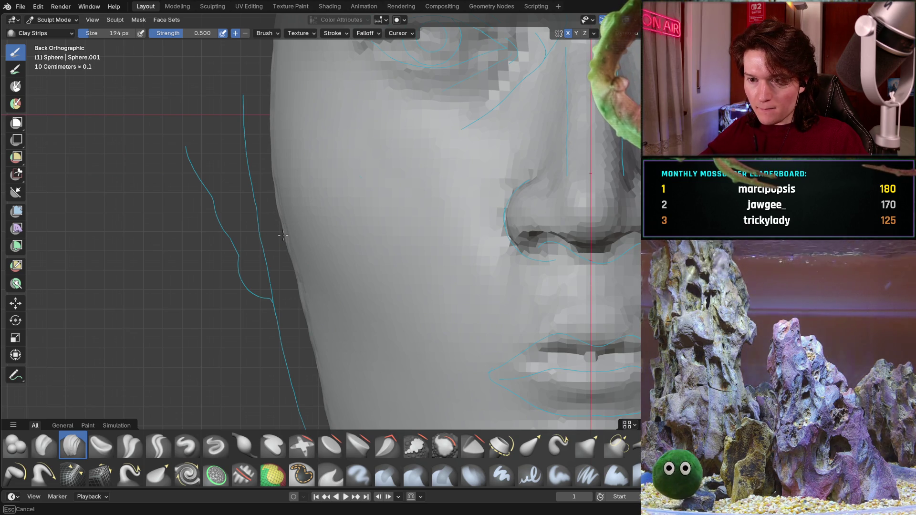
middle_click_drag(286, 250, 269, 296, "ctrl")
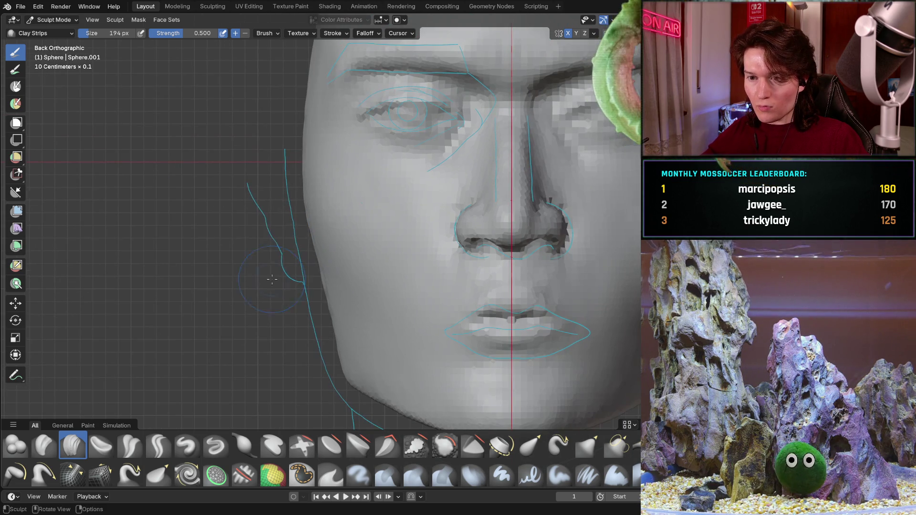
mouse_move(278, 229)
middle_mouse_down("ctrl")
mouse_move(257, 168)
mouse_move(326, 228)
middle_mouse_up("ctrl")
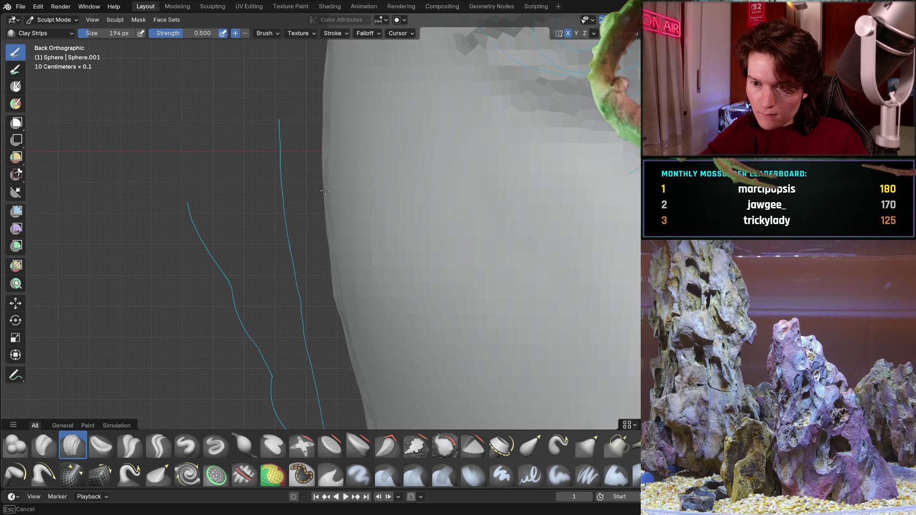
middle_click_drag(326, 192, 294, 304)
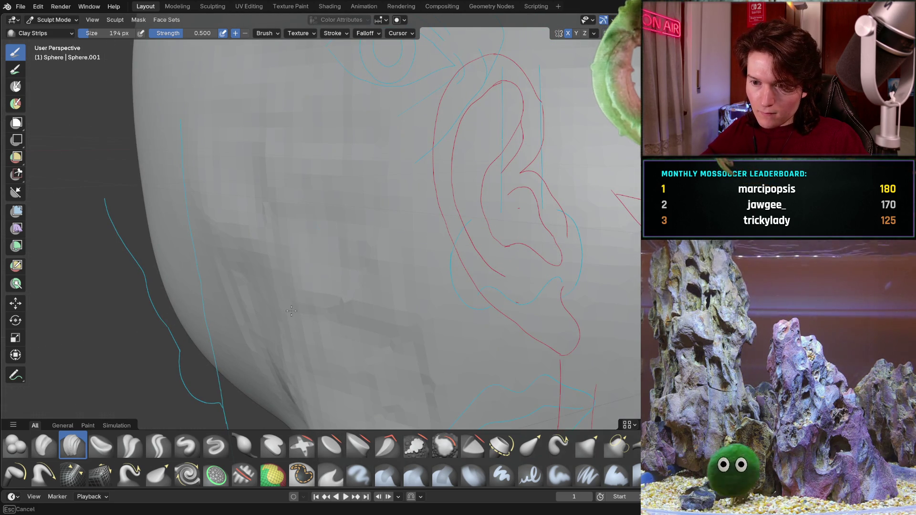
scroll(436, 281, "down", 3)
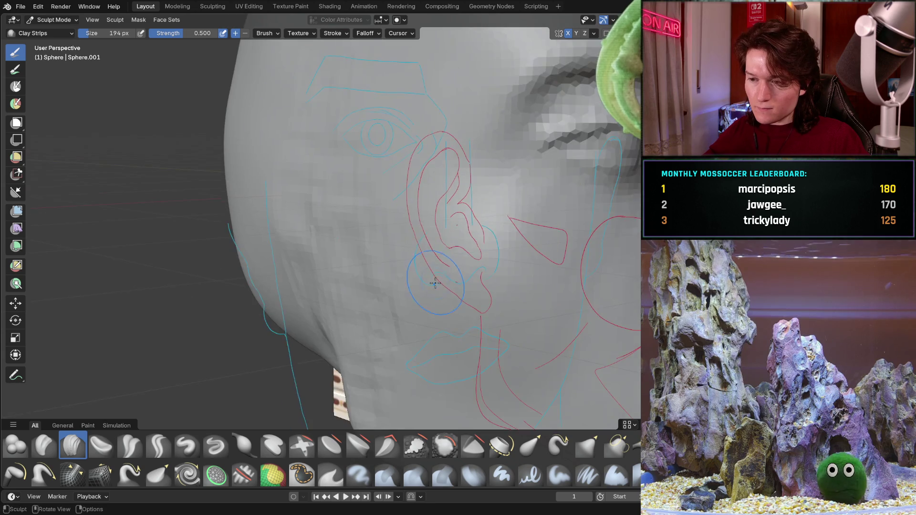
middle_click_drag(436, 281, 401, 287)
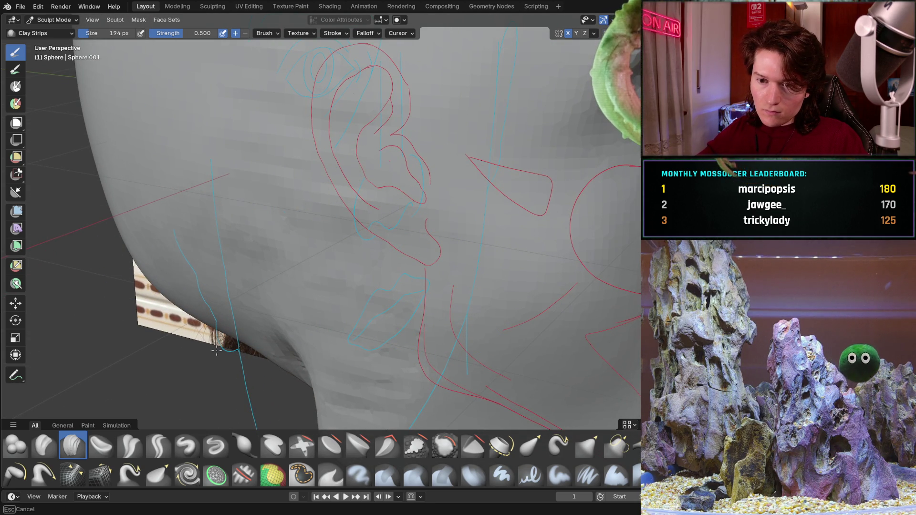
mouse_move(235, 246)
middle_mouse_down()
mouse_move(266, 220)
mouse_move(279, 309)
middle_mouse_up()
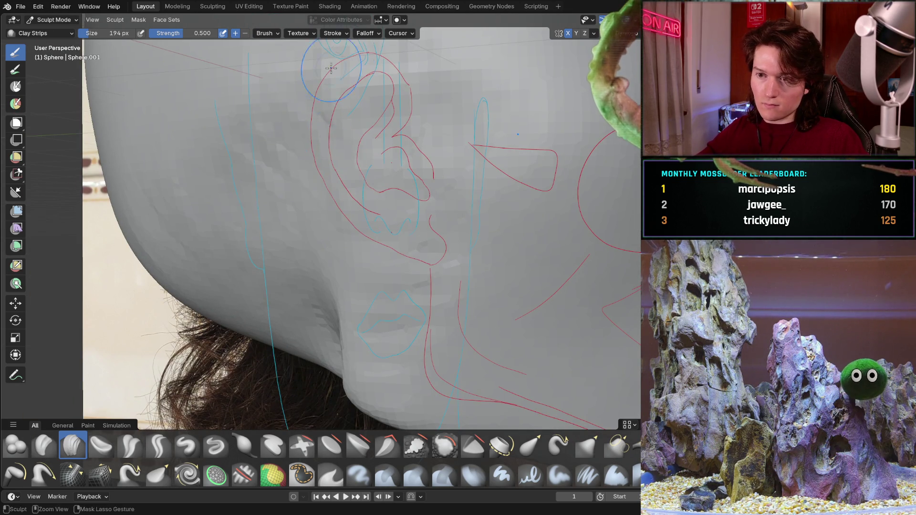
scroll(327, 87, "down", 5)
mouse_move(380, 201)
middle_mouse_down()
mouse_move(256, 244)
mouse_move(309, 235)
mouse_move(397, 250)
mouse_move(365, 229)
mouse_move(367, 284)
middle_mouse_up()
scroll(256, 244, "up", 2)
scroll(257, 243, "up", 2)
scroll(256, 244, "down", 4)
scroll(386, 249, "up", 3)
scroll(386, 247, "up", 3)
scroll(357, 222, "up", 3)
scroll(357, 222, "down", 5)
scroll(367, 284, "up", 2)
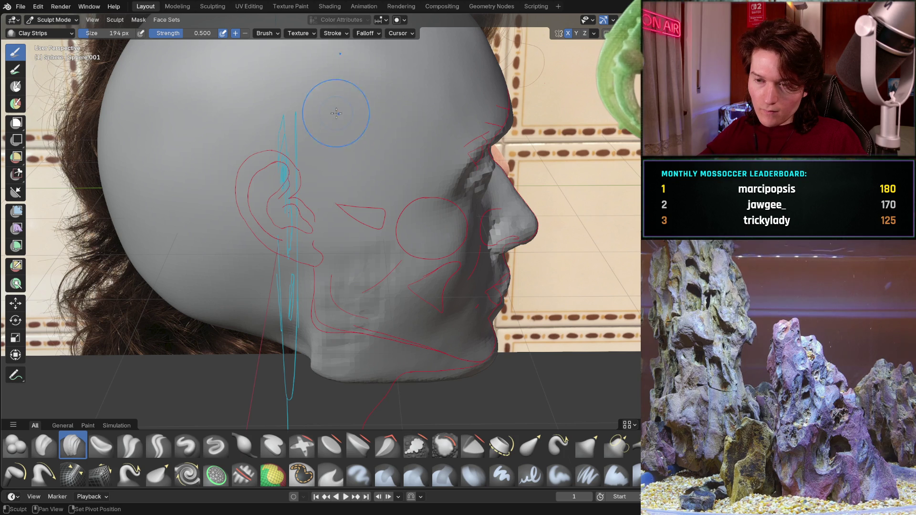
Build the cheek and jaw out to the red profile outline, then snap to a straight side view
middle_click_drag(320, 241, 311, 201, "ctrl")
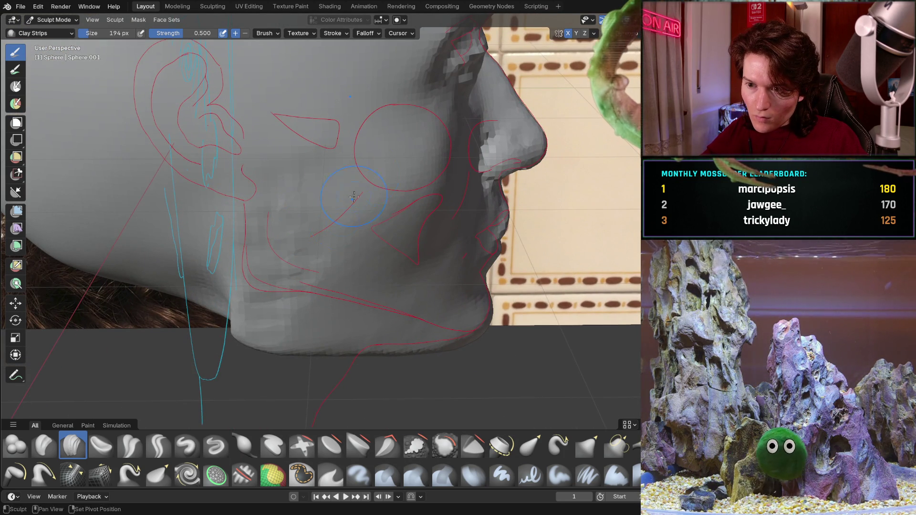
left_click_drag(310, 201, 332, 236)
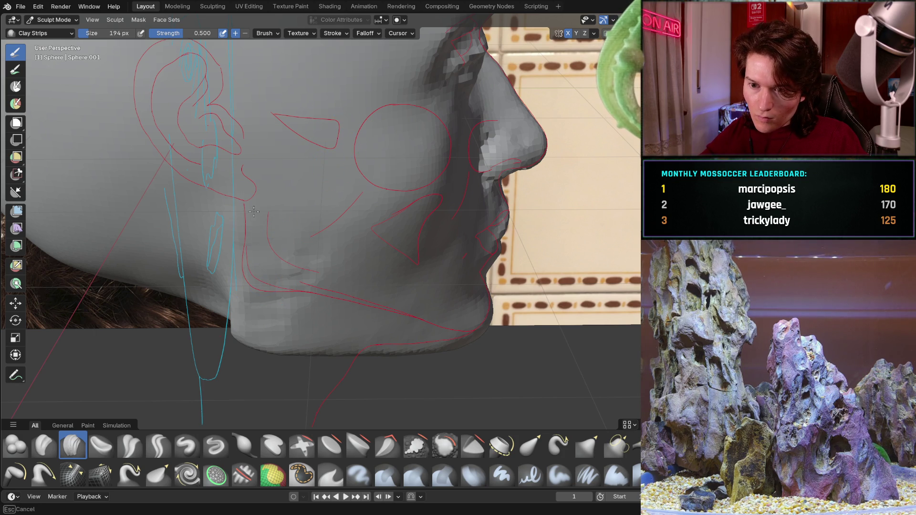
left_click_drag(322, 279, 371, 186)
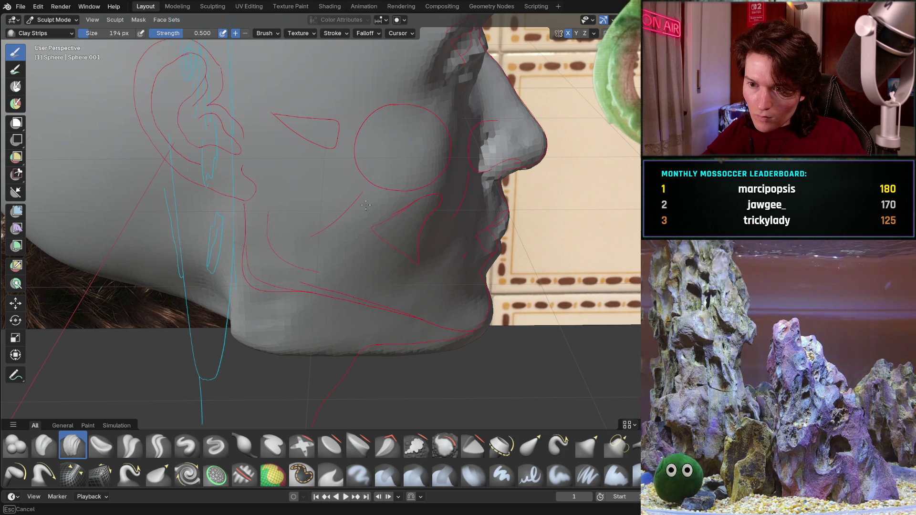
left_click_drag(308, 301, 299, 318)
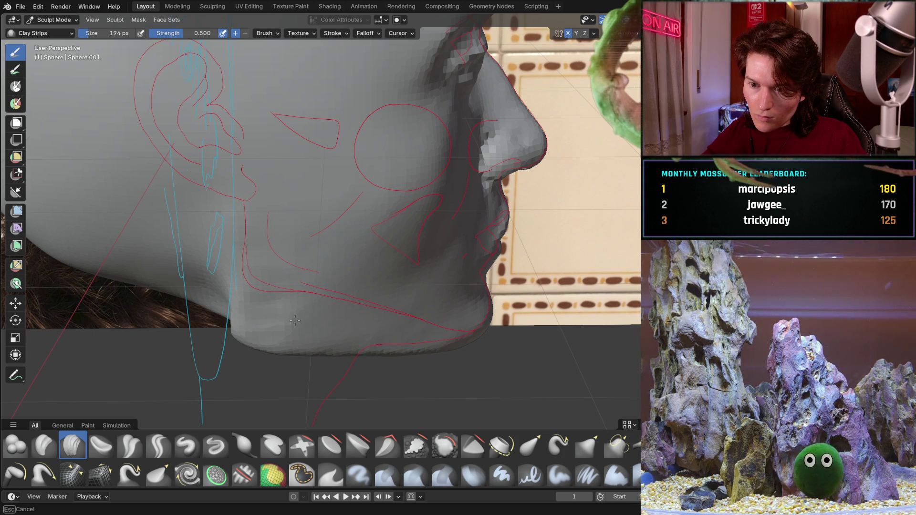
mouse_move(324, 290)
middle_mouse_down()
mouse_move(237, 192)
mouse_move(280, 272)
mouse_move(356, 228)
mouse_move(349, 274)
middle_mouse_up()
scroll(268, 256, "down", 6)
scroll(279, 272, "up", 5)
scroll(301, 263, "down", 2)
scroll(301, 263, "down", 4)
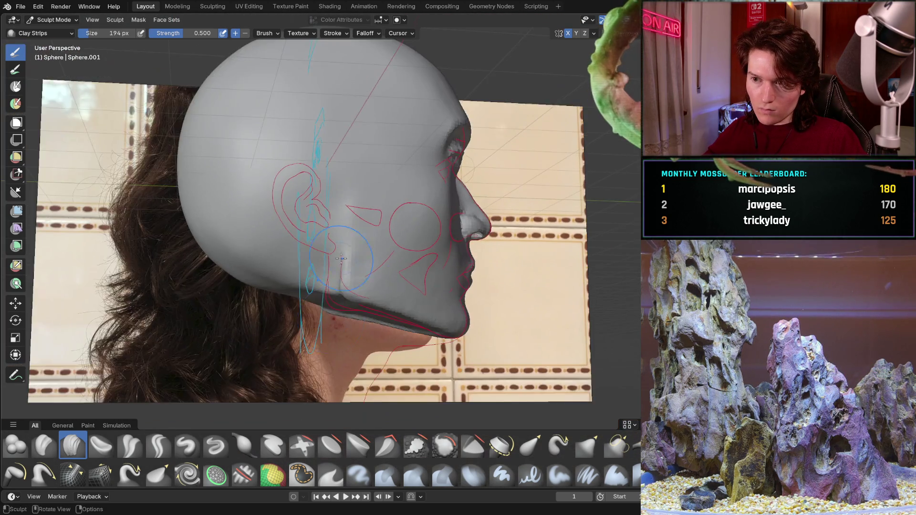
scroll(287, 262, "down", 3)
middle_click_drag(287, 262, 277, 262)
key("KP_3")
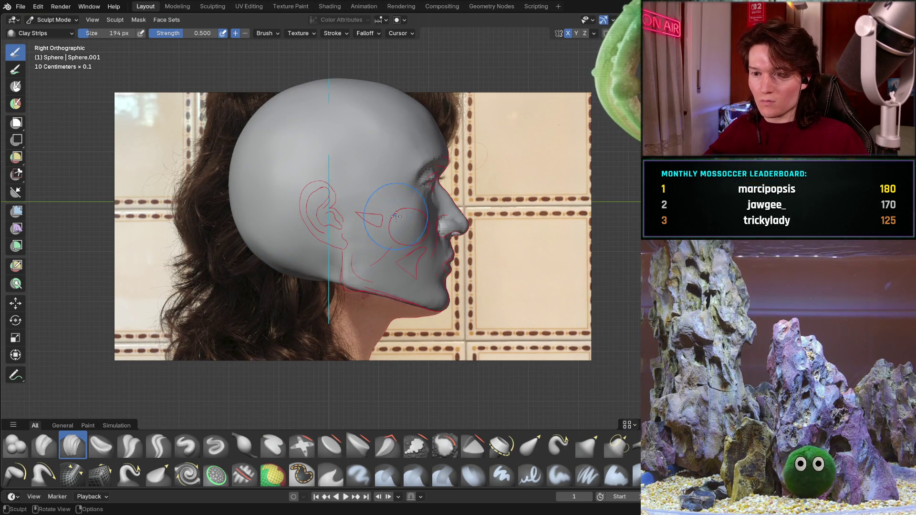
middle_click_drag(383, 238, 344, 273)
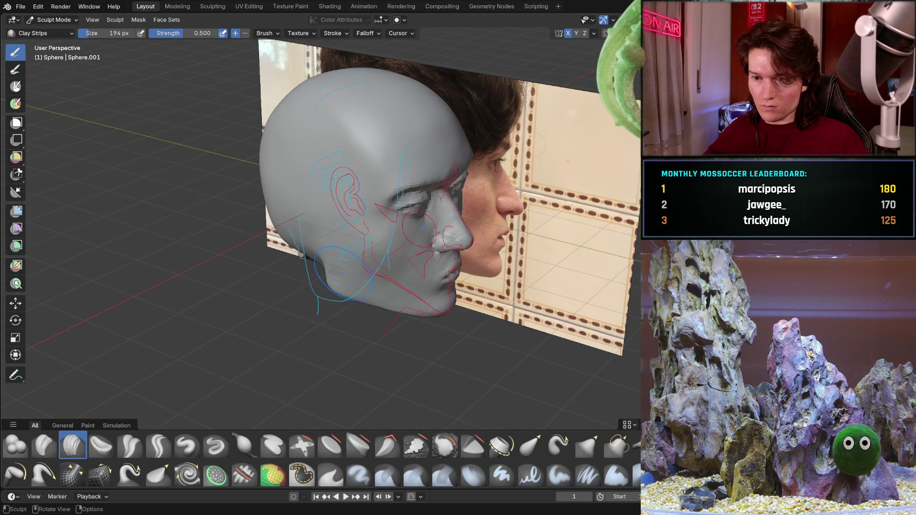
middle_click_drag(334, 306, 254, 263)
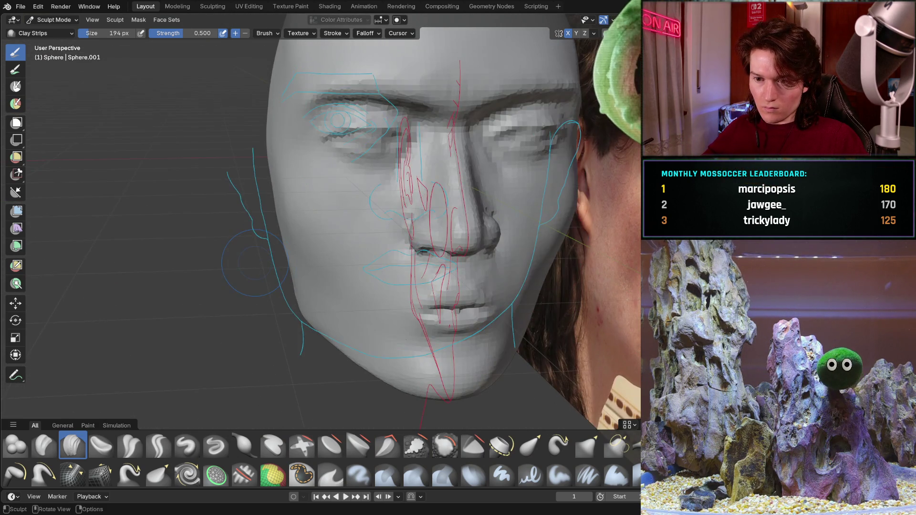
key("ctrl+KP_1")
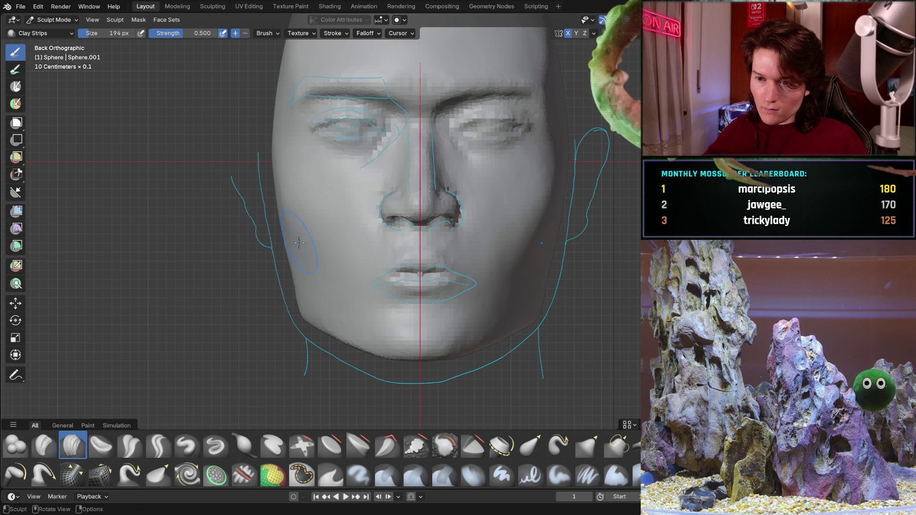
scroll(256, 242, "up", 1)
scroll(310, 230, "up", 1)
scroll(310, 230, "up", 5)
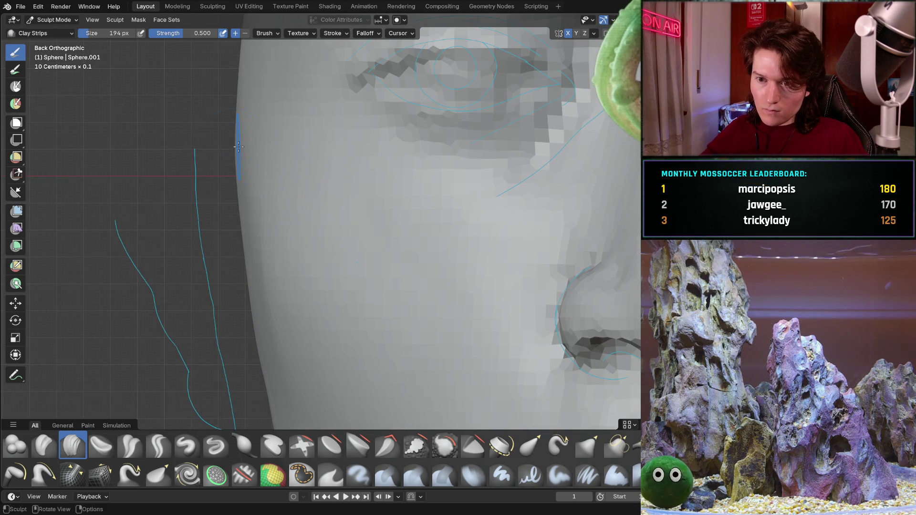
middle_click_drag(244, 152, 310, 267, "shift")
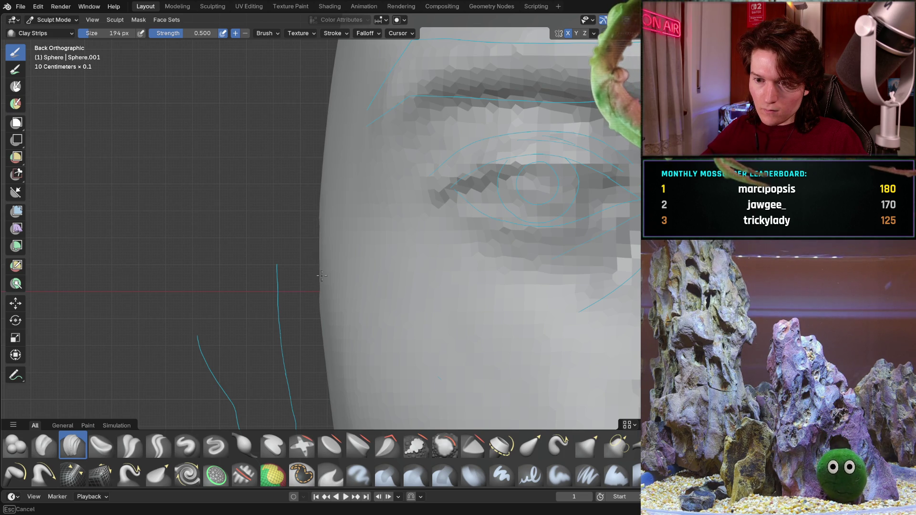
middle_click_drag(318, 297, 337, 249)
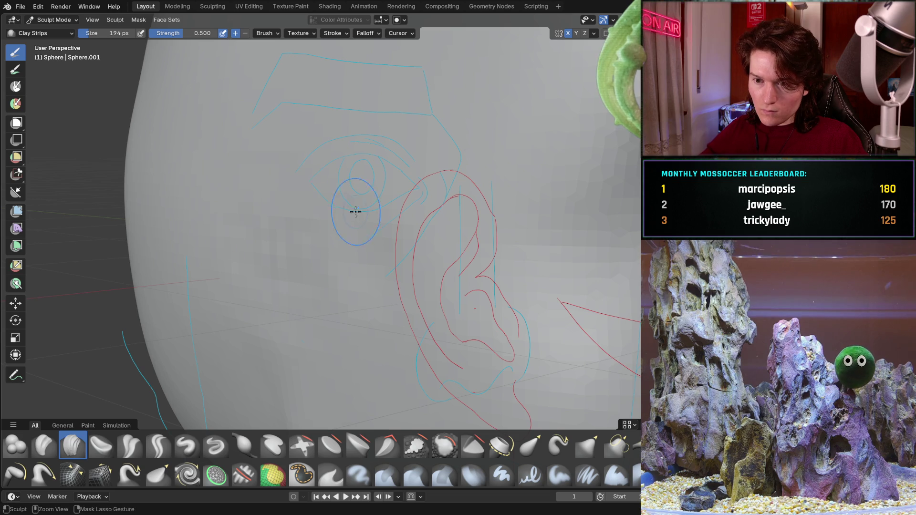
middle_click_drag(337, 169, 322, 164, "shift")
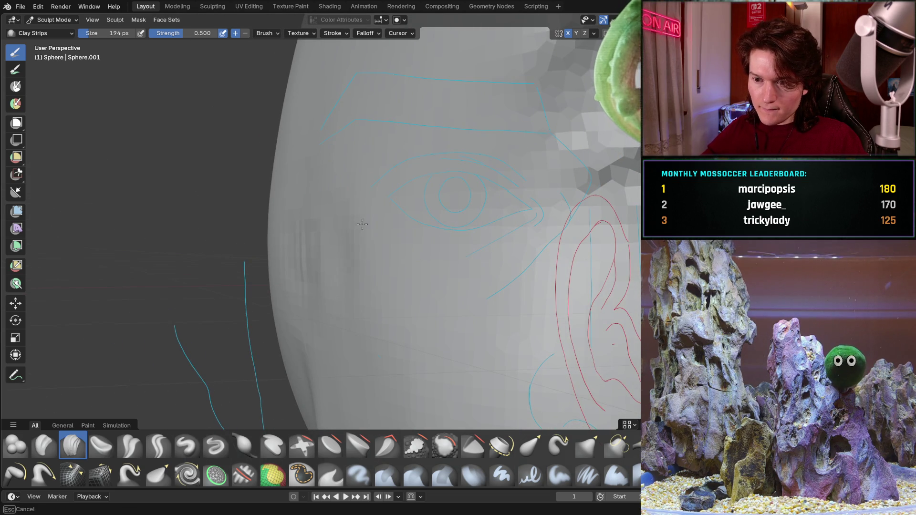
scroll(275, 271, "down", 3)
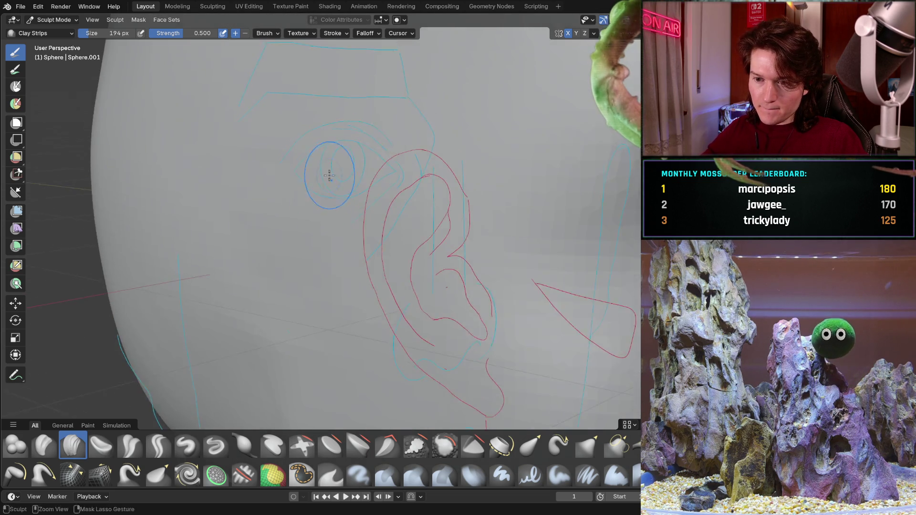
scroll(321, 191, "down", 2)
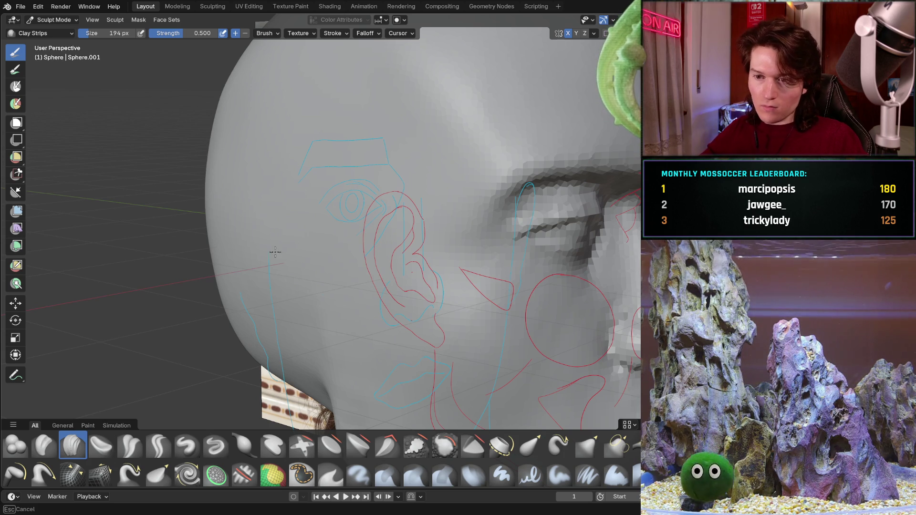
middle_click_drag(377, 285, 136, 212)
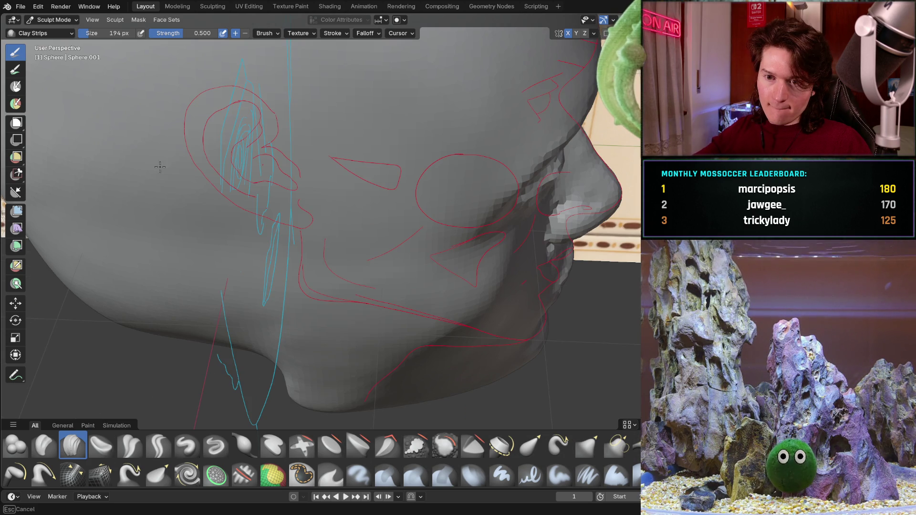
middle_click_drag(268, 128, 218, 227)
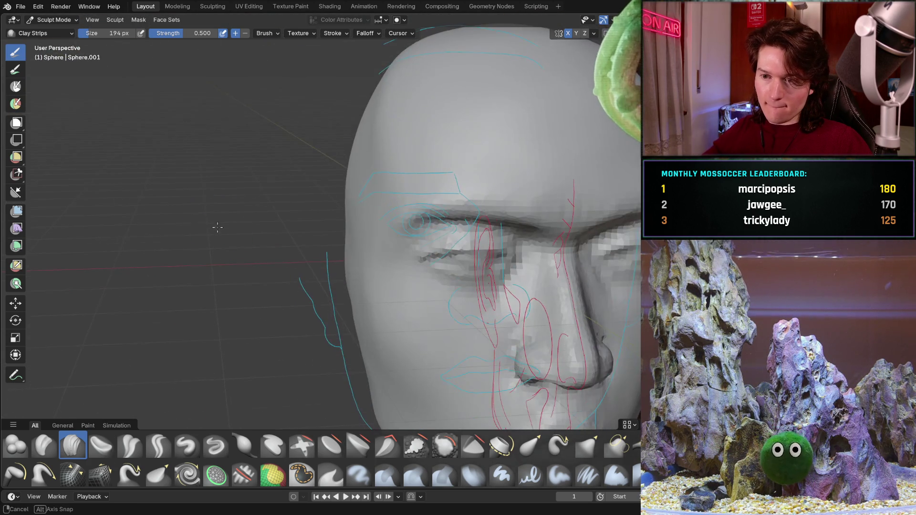
mouse_move(260, 190)
middle_mouse_down()
mouse_move(309, 188)
mouse_move(276, 138)
middle_mouse_up()
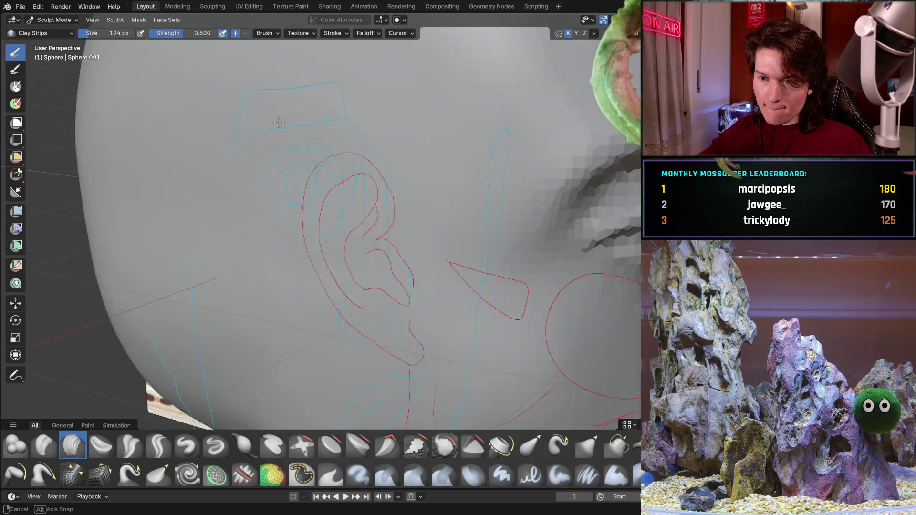
mouse_move(361, 196)
middle_mouse_down()
mouse_move(322, 272)
mouse_move(384, 185)
middle_mouse_up()
scroll(336, 236, "down", 5)
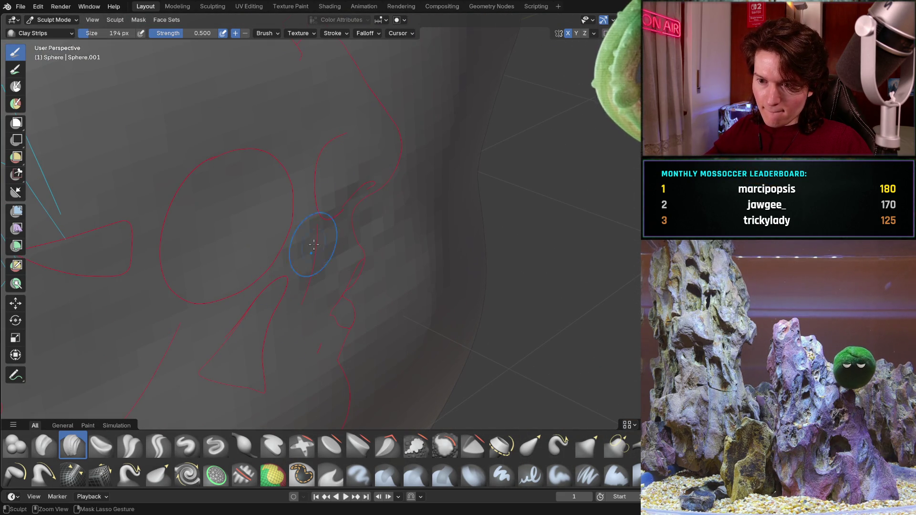
scroll(401, 162, "down", 5)
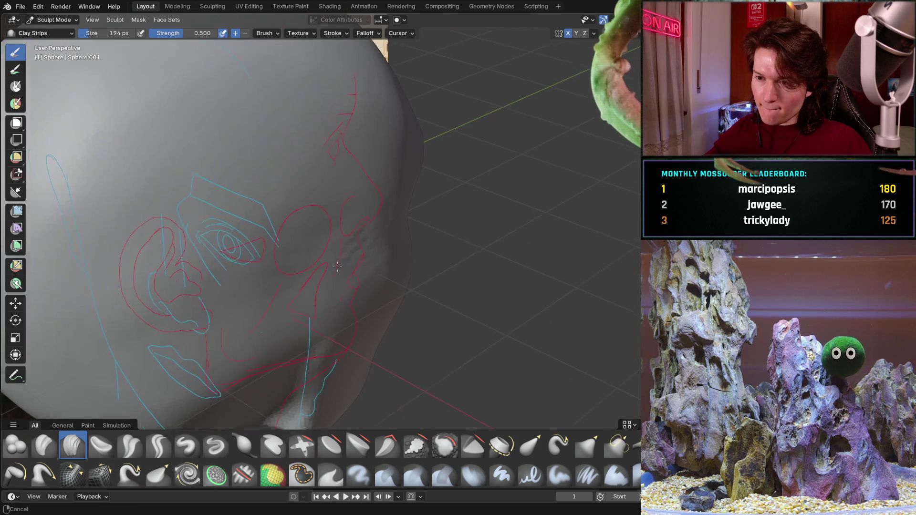
mouse_move(402, 162)
middle_mouse_down()
mouse_move(367, 176)
mouse_move(511, 140)
middle_mouse_up()
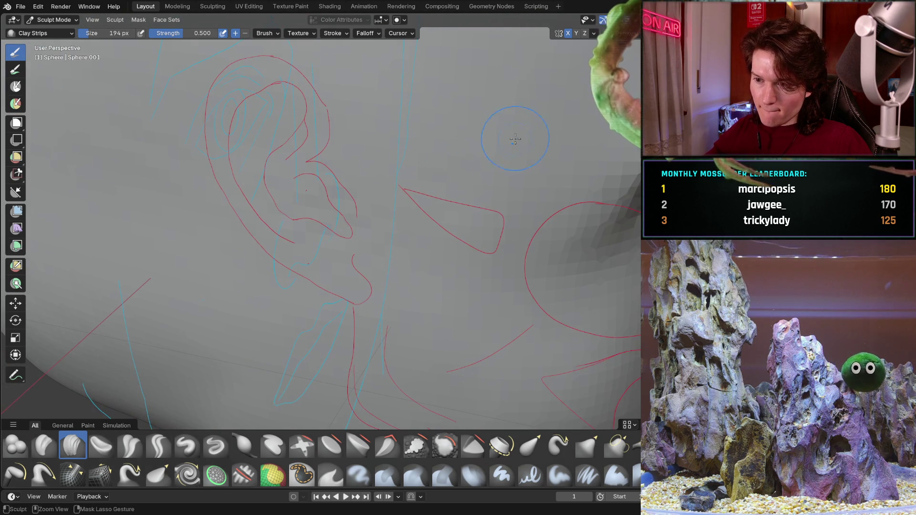
scroll(451, 141, "down", 5)
mouse_move(451, 141)
middle_mouse_down()
mouse_move(301, 172)
mouse_move(352, 172)
mouse_move(433, 268)
mouse_move(298, 242)
mouse_move(286, 272)
mouse_move(364, 207)
mouse_move(382, 230)
middle_mouse_up()
scroll(299, 242, "up", 3)
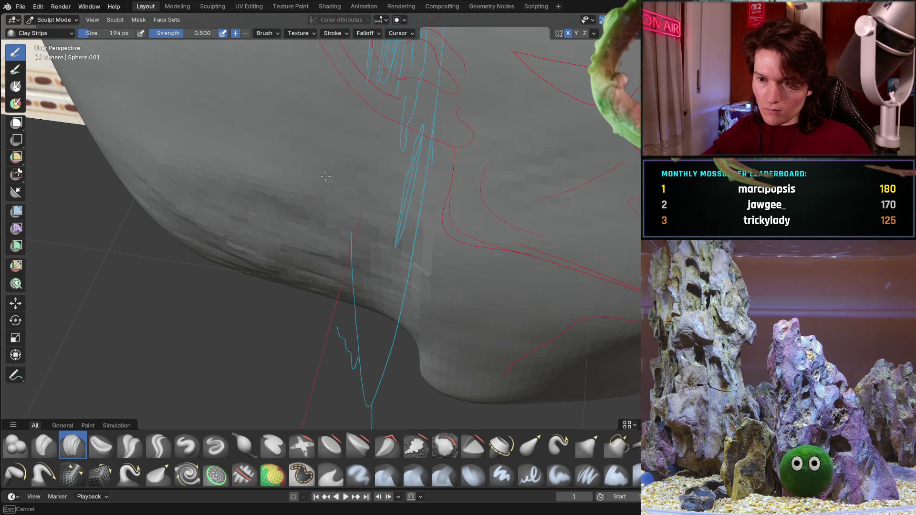
scroll(316, 168, "down", 5)
scroll(286, 193, "down", 4)
scroll(263, 215, "down", 2)
Build a raised clay band along the jaw and orbit up to the crease below the ear
middle_click_drag(263, 215, 290, 349, "ctrl")
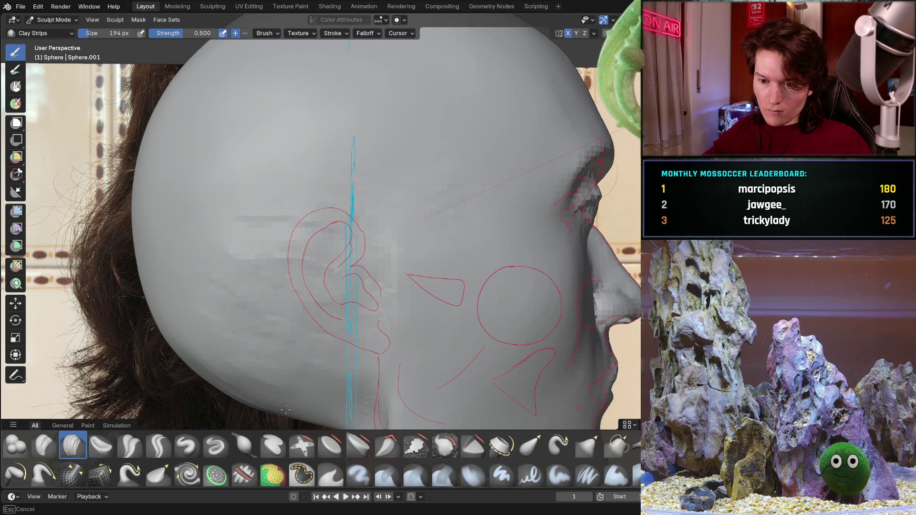
middle_click_drag(238, 364, 238, 365, "ctrl")
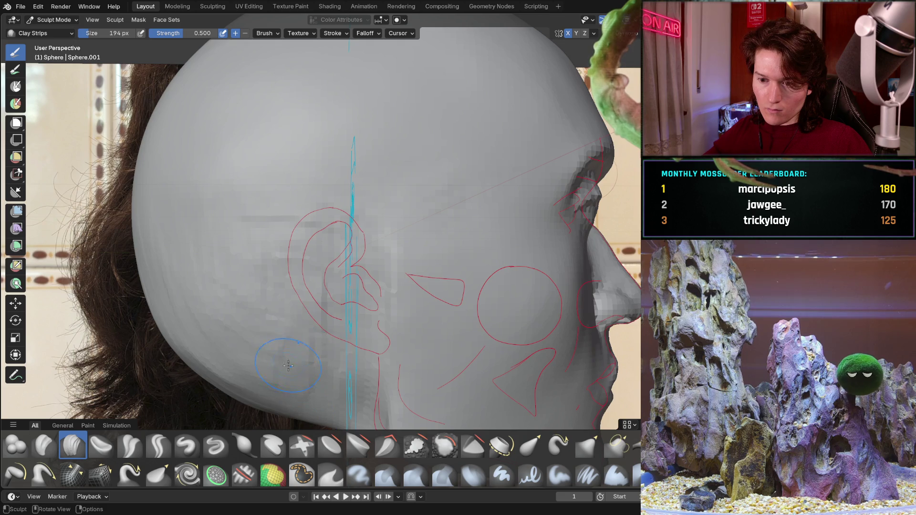
scroll(290, 361, "down", 5, "shift")
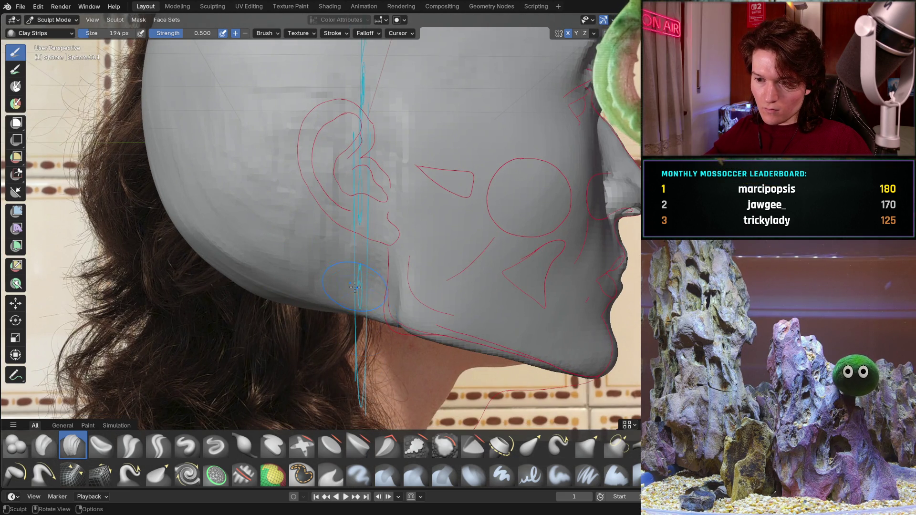
scroll(337, 256, "up", 3)
scroll(327, 306, "up", 2)
scroll(299, 110, "down", 3, "shift")
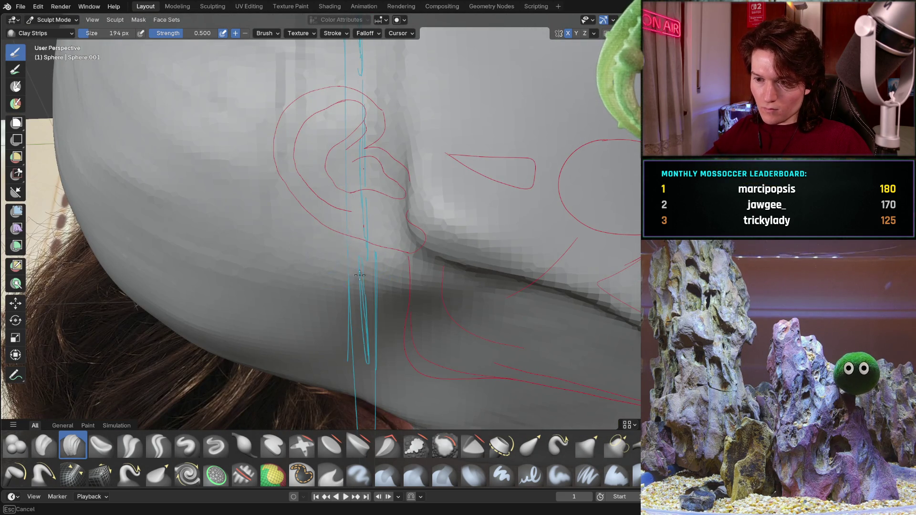
left_click_drag(328, 268, 444, 289)
middle_click_drag(478, 293, 513, 269)
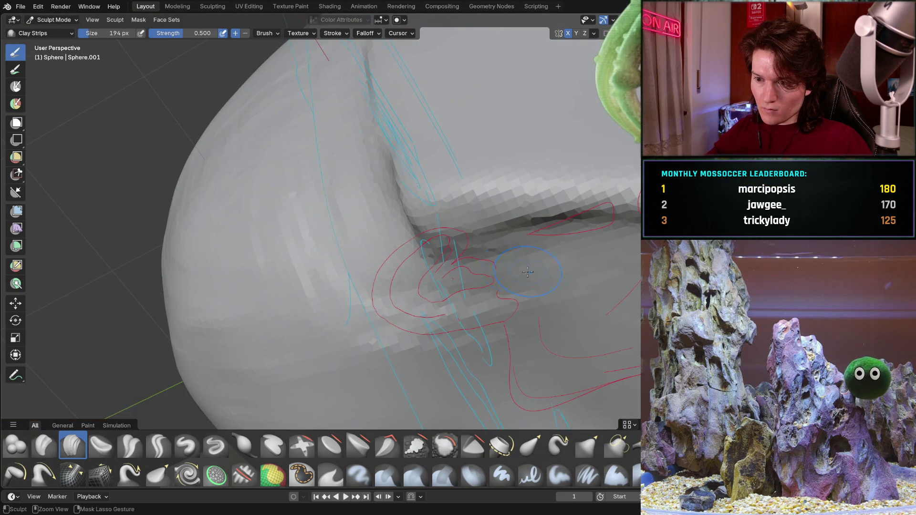
middle_click_drag(444, 303, 487, 194)
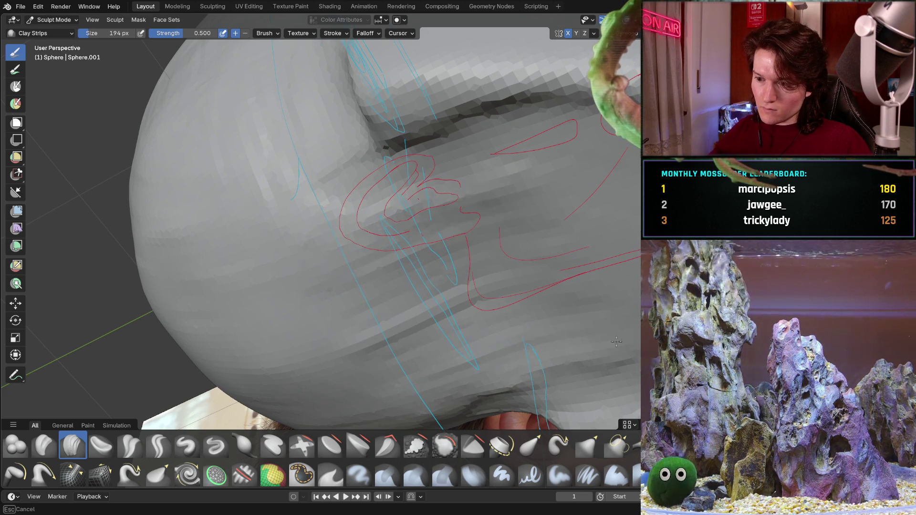
Add clay streaks below the ear crease and under the jaw, then view the head in profile
left_click_drag(516, 280, 350, 337)
left_click_drag(501, 361, 351, 383)
mouse_move(481, 208)
left_mouse_down()
mouse_move(287, 244)
mouse_move(358, 222)
left_mouse_up()
left_click_drag(516, 365, 400, 401)
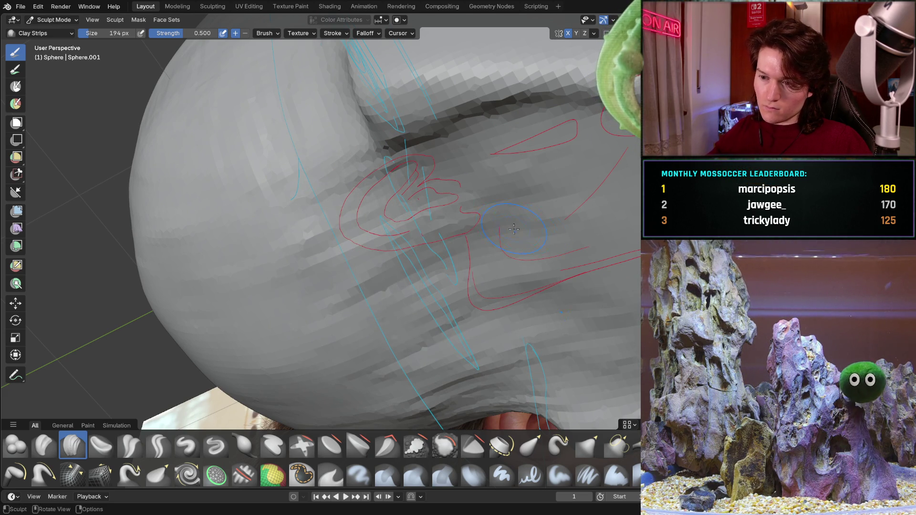
middle_click_drag(524, 229, 452, 251)
scroll(451, 251, "down", 4)
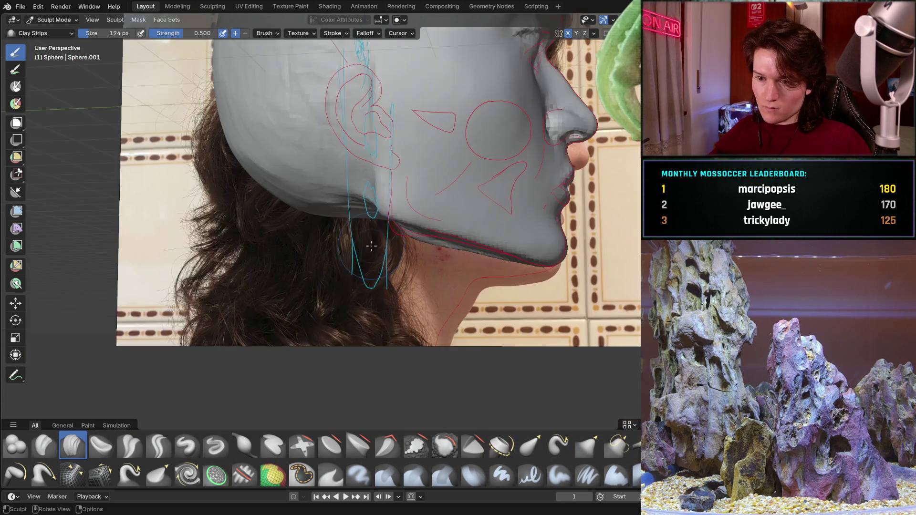
scroll(372, 246, "up", 3)
Orbit around the back of the head and jaw to check the side profile
mouse_move(372, 246)
middle_mouse_down()
mouse_move(407, 306)
mouse_move(364, 293)
middle_mouse_up()
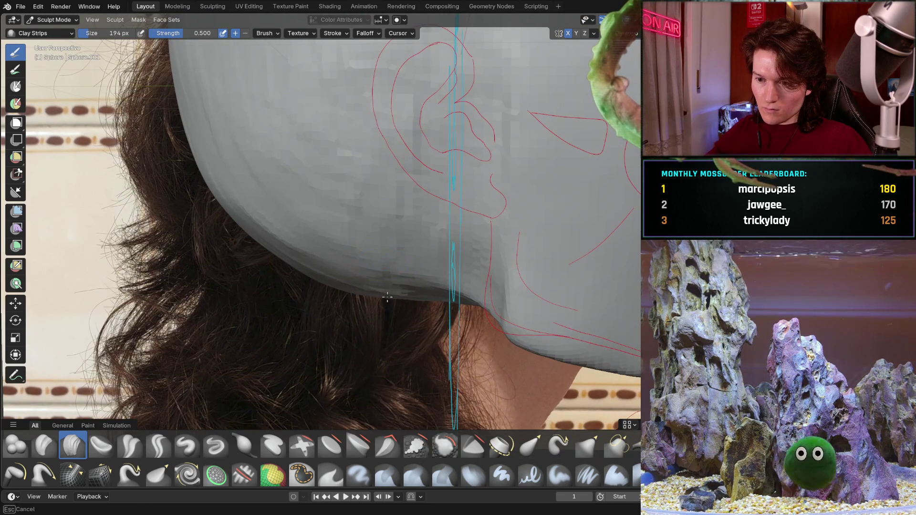
middle_click_drag(364, 294, 422, 326)
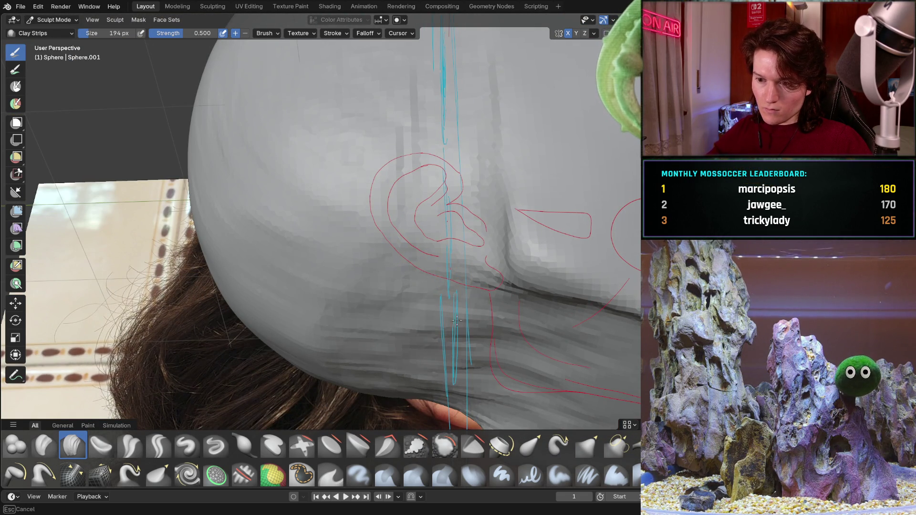
mouse_move(338, 353)
middle_mouse_down()
mouse_move(353, 318)
mouse_move(341, 257)
middle_mouse_up()
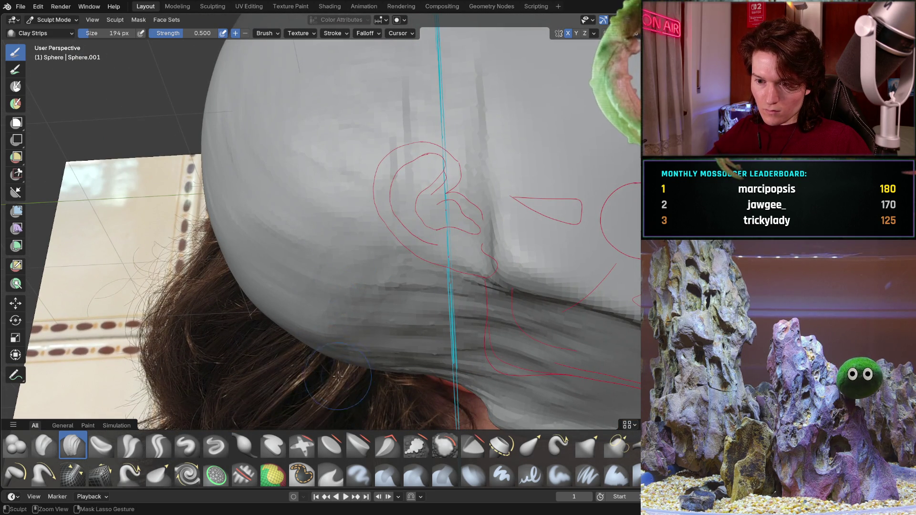
scroll(406, 245, "down", 3)
mouse_move(406, 245)
middle_mouse_down()
mouse_move(445, 328)
mouse_move(427, 252)
middle_mouse_up()
scroll(444, 329, "up", 2)
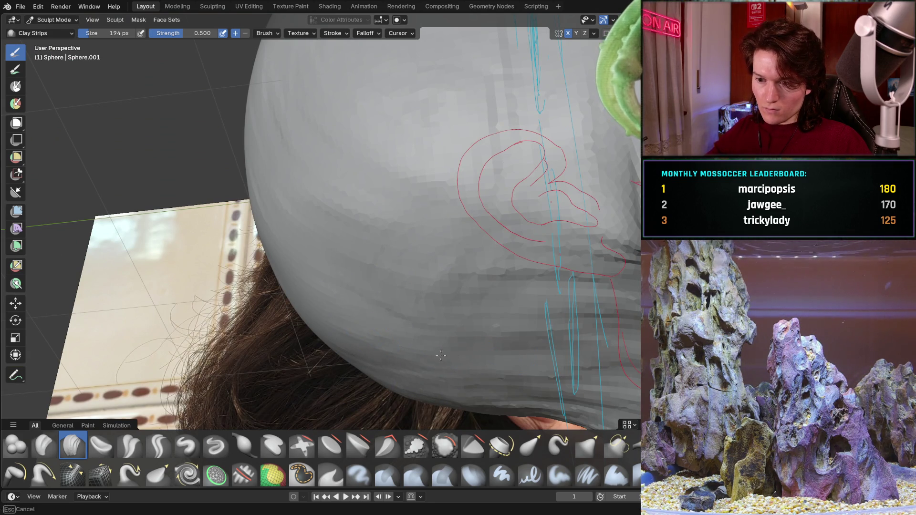
middle_click_drag(420, 381, 392, 232)
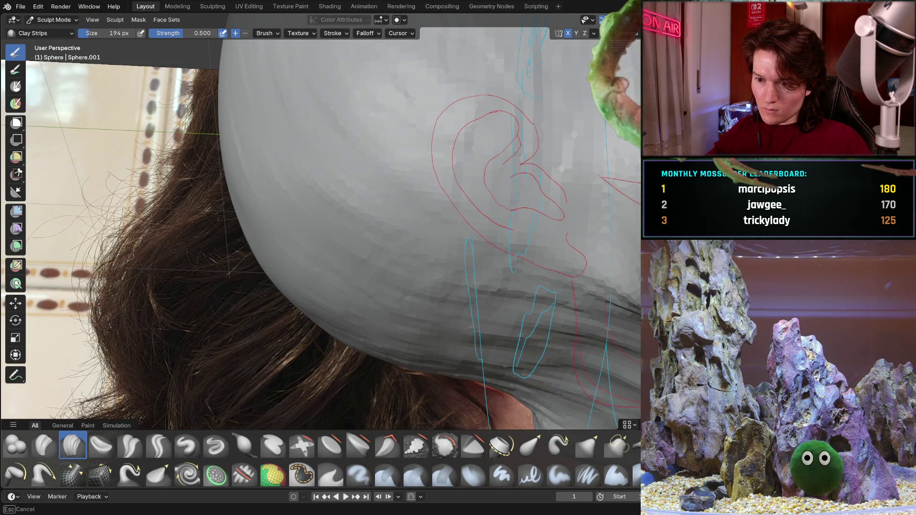
middle_click_drag(410, 238, 446, 363)
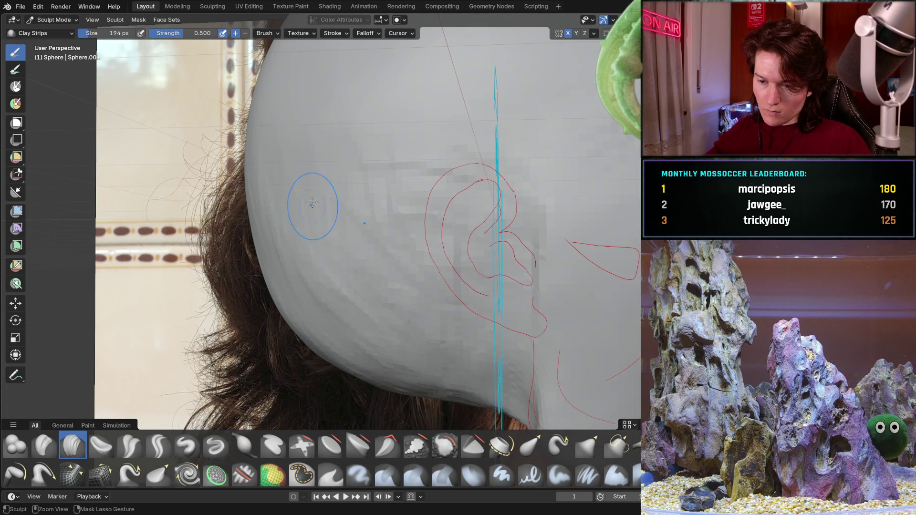
mouse_move(248, 154)
middle_mouse_down("ctrl")
mouse_move(353, 271)
mouse_move(383, 248)
mouse_move(368, 215)
mouse_move(340, 226)
middle_mouse_up("ctrl")
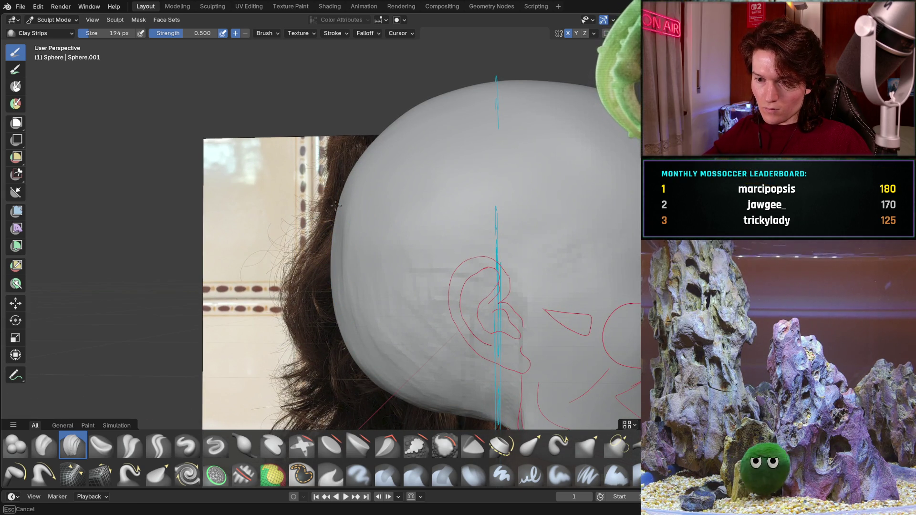
middle_click_drag(335, 252, 342, 238)
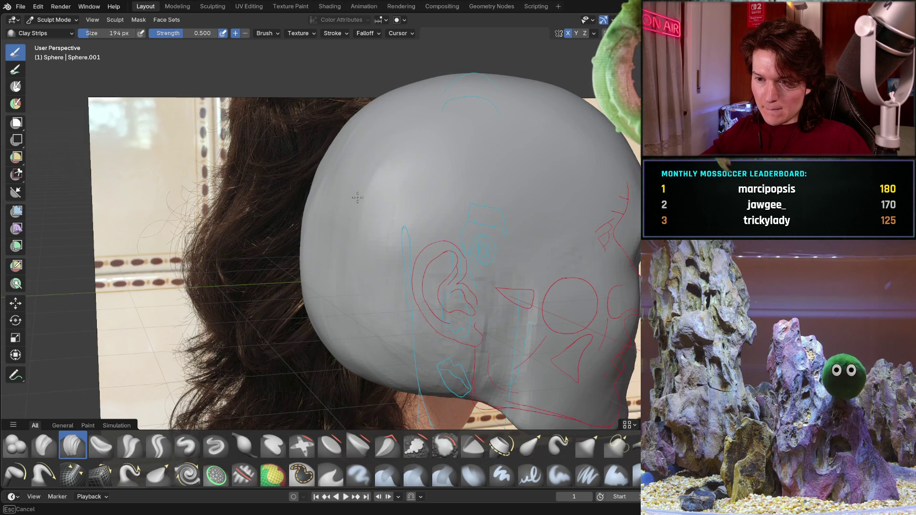
middle_click_drag(371, 147, 372, 148)
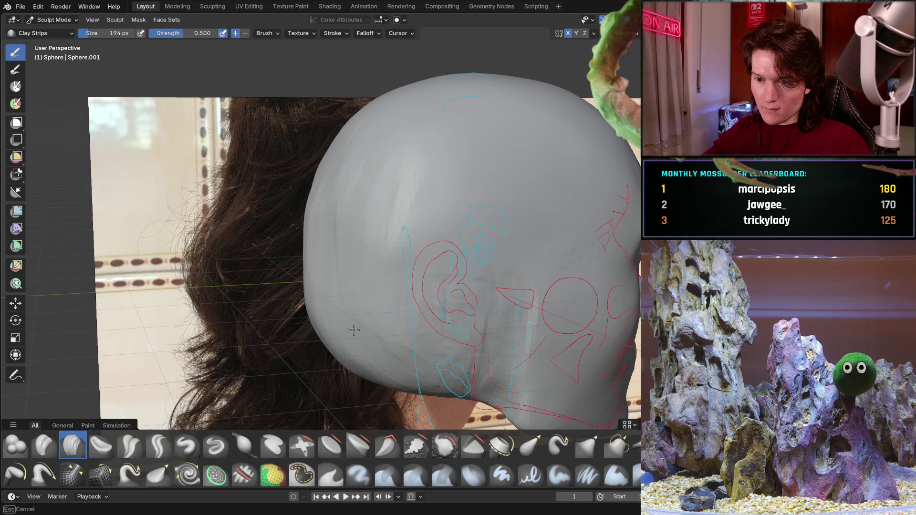
middle_click_drag(305, 227, 371, 215)
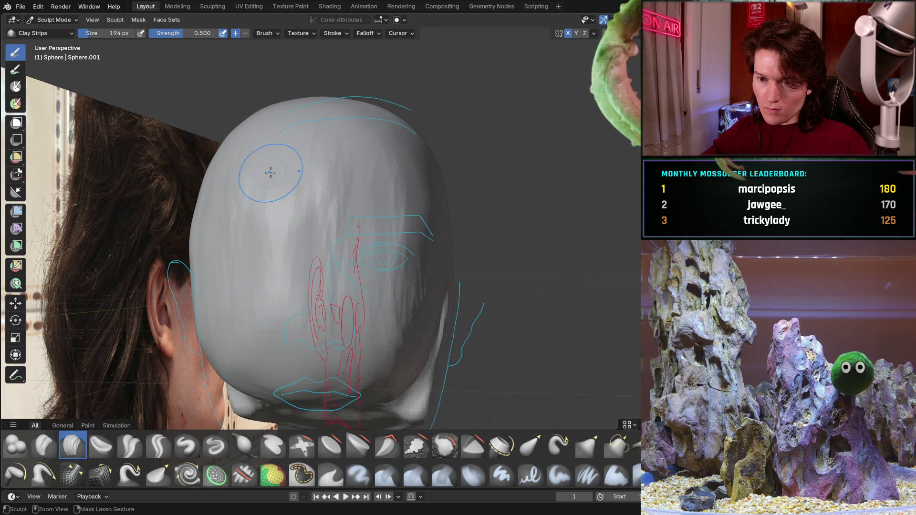
middle_click_drag(304, 262, 305, 304)
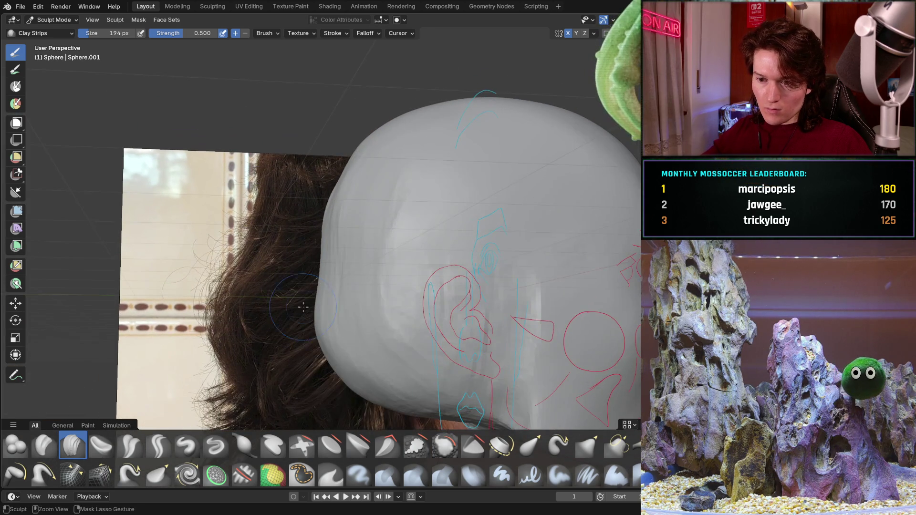
mouse_move(328, 348)
middle_mouse_down()
mouse_move(301, 311)
mouse_move(263, 327)
middle_mouse_up()
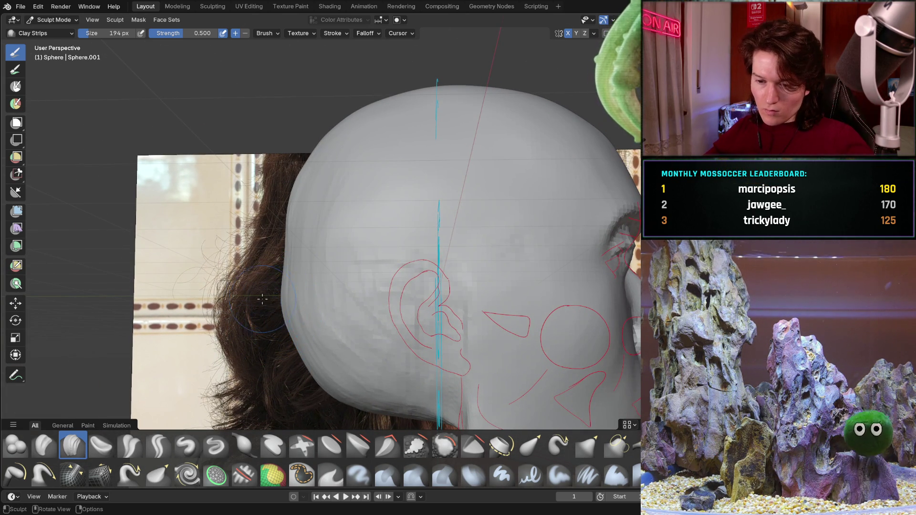
middle_click_drag(305, 308, 273, 320)
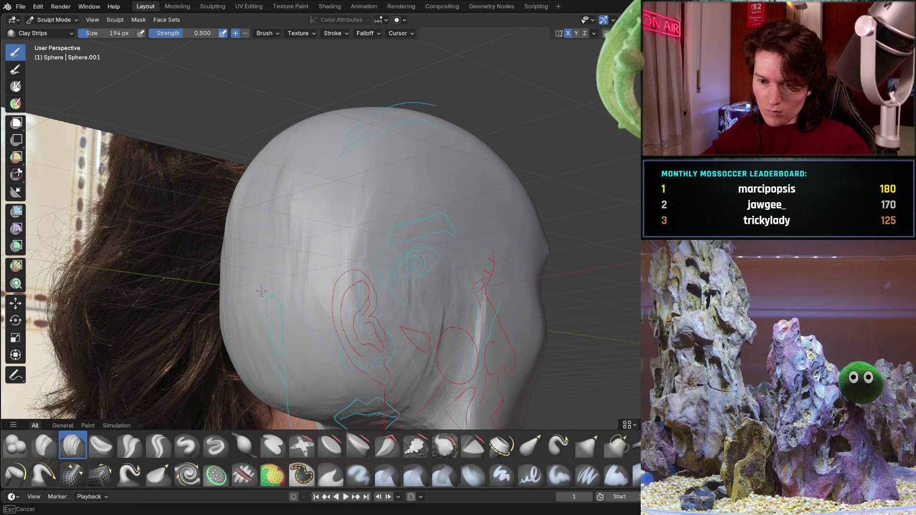
middle_click_drag(257, 246, 280, 263)
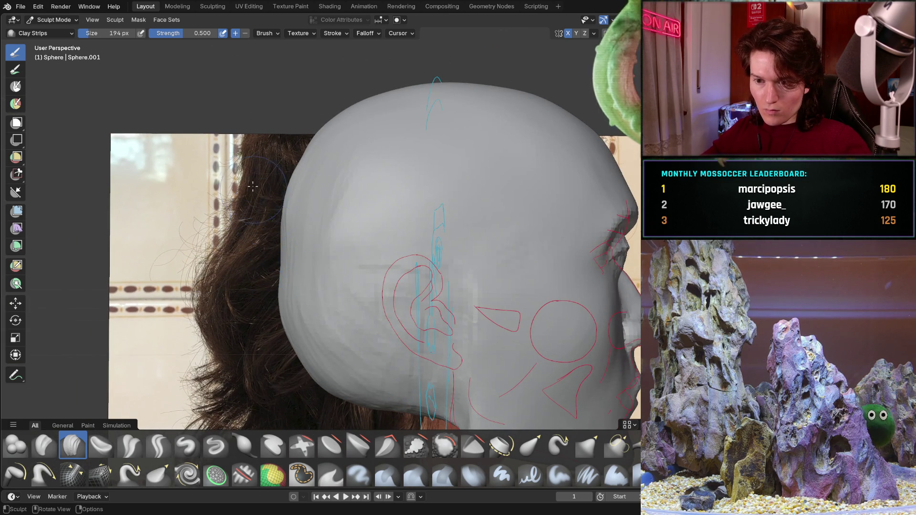
middle_click_drag(256, 194, 282, 196)
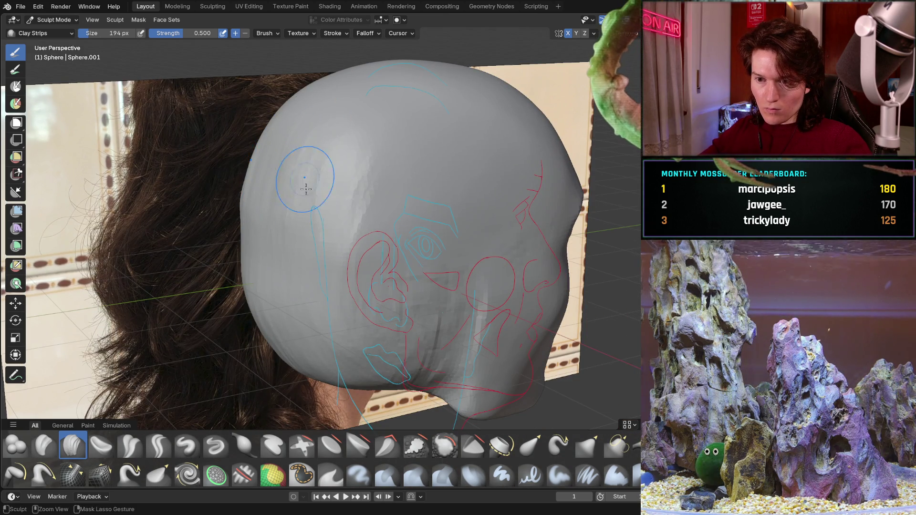
middle_click_drag(368, 179, 372, 167)
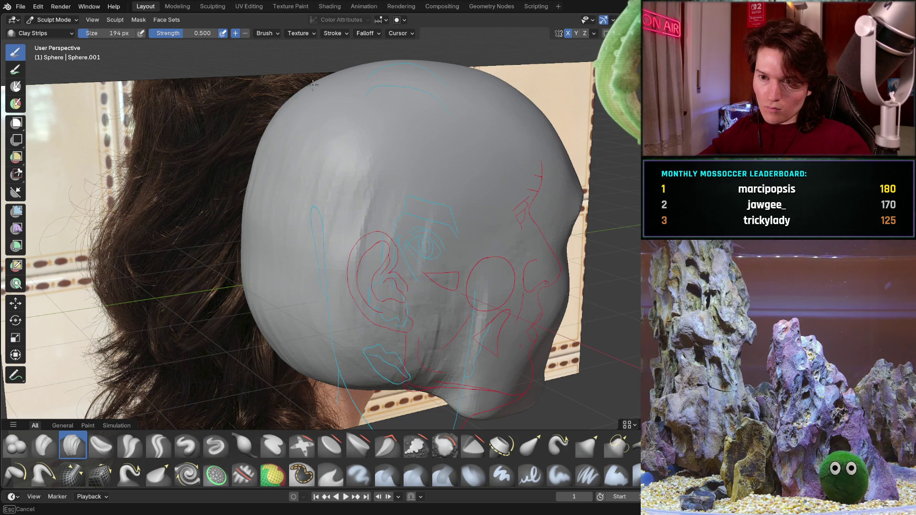
middle_click_drag(363, 171, 312, 90)
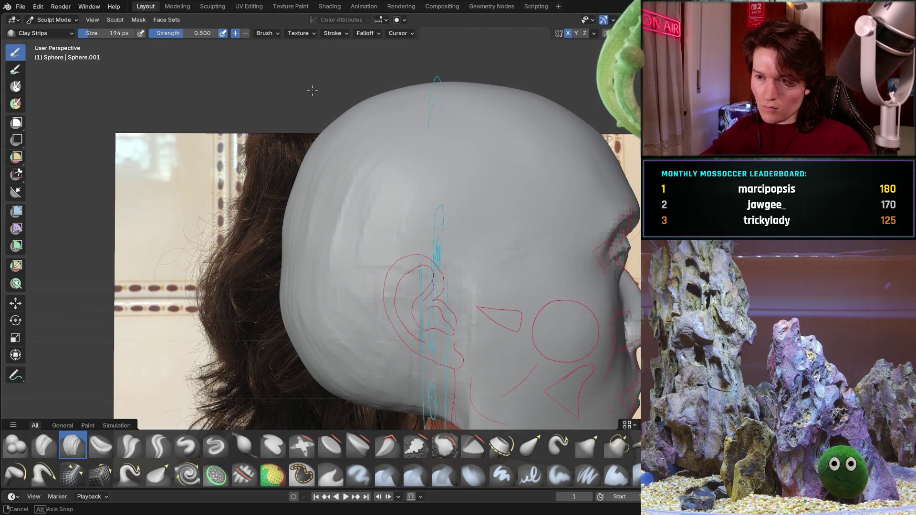
mouse_move(384, 96)
middle_mouse_down()
mouse_move(291, 216)
mouse_move(306, 245)
mouse_move(332, 228)
mouse_move(365, 238)
middle_mouse_up()
middle_click_drag(337, 285, 333, 204)
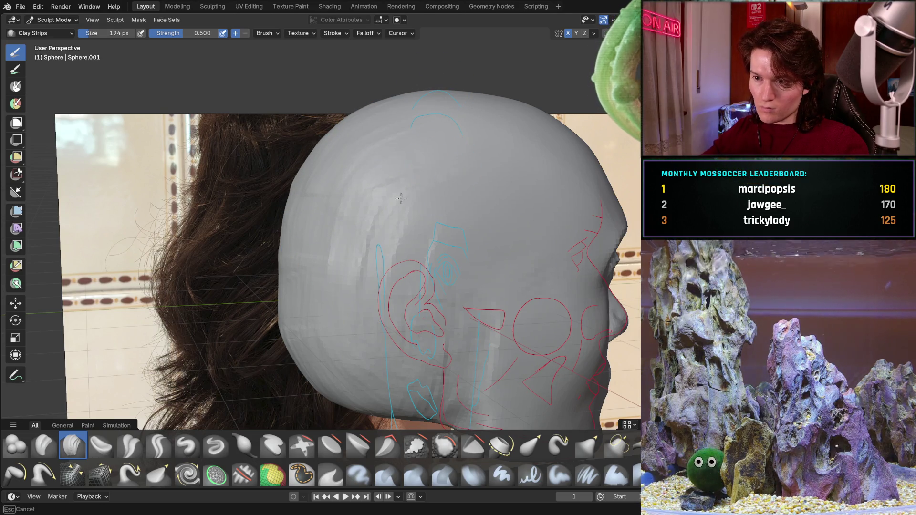
middle_click_drag(478, 152, 448, 190)
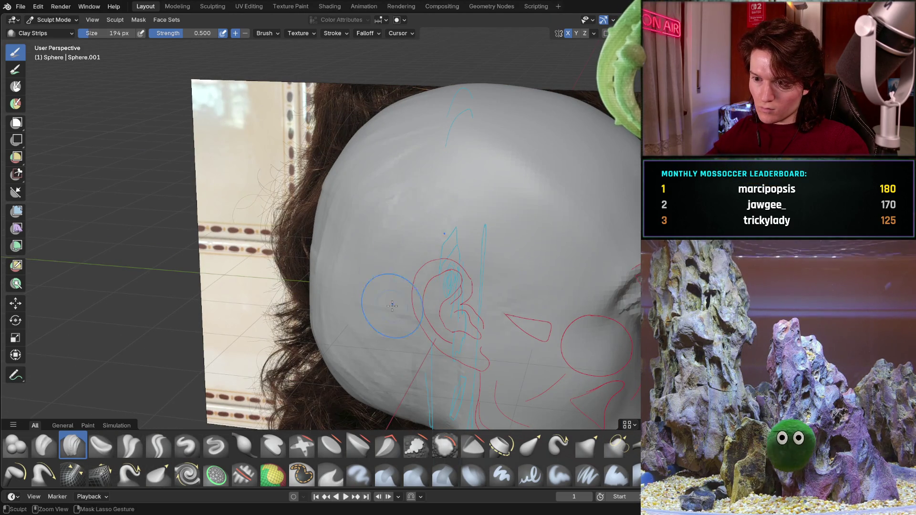
middle_click_drag(383, 252, 346, 253)
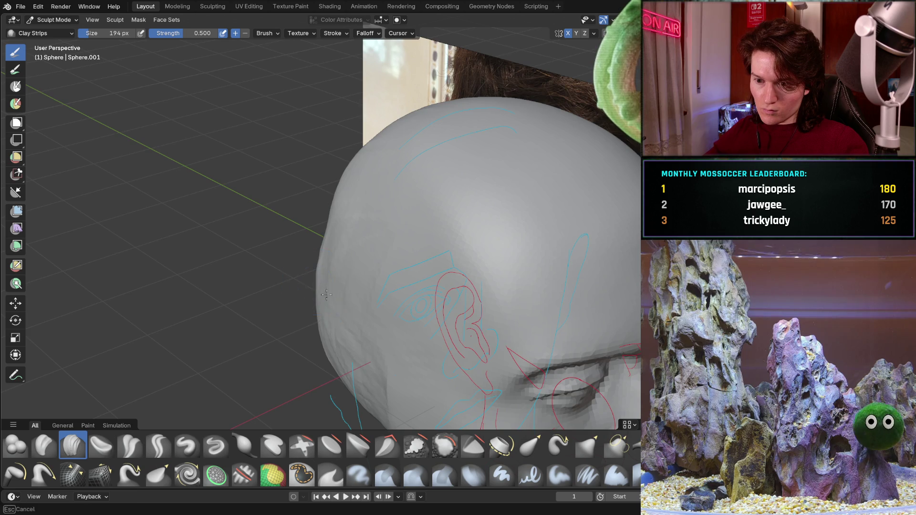
middle_click_drag(335, 308, 320, 243)
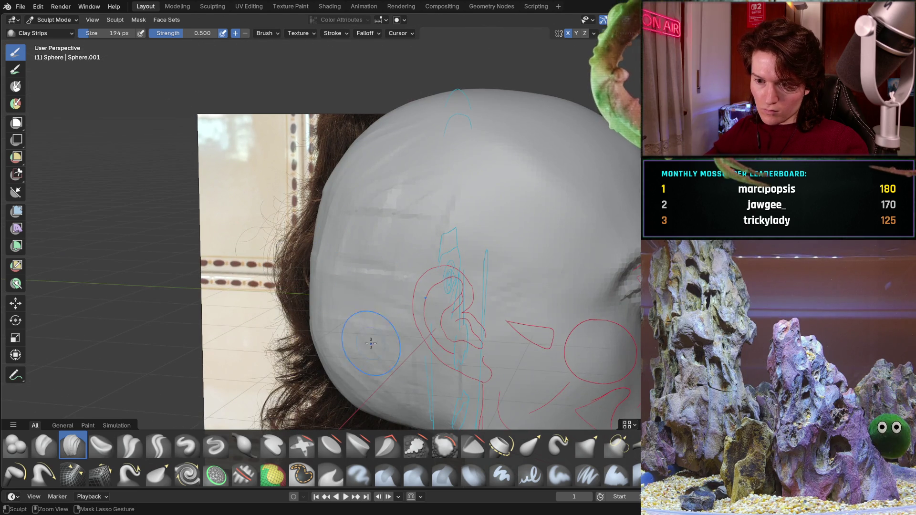
middle_click_drag(388, 334, 419, 311)
middle_click_drag(298, 372, 399, 334)
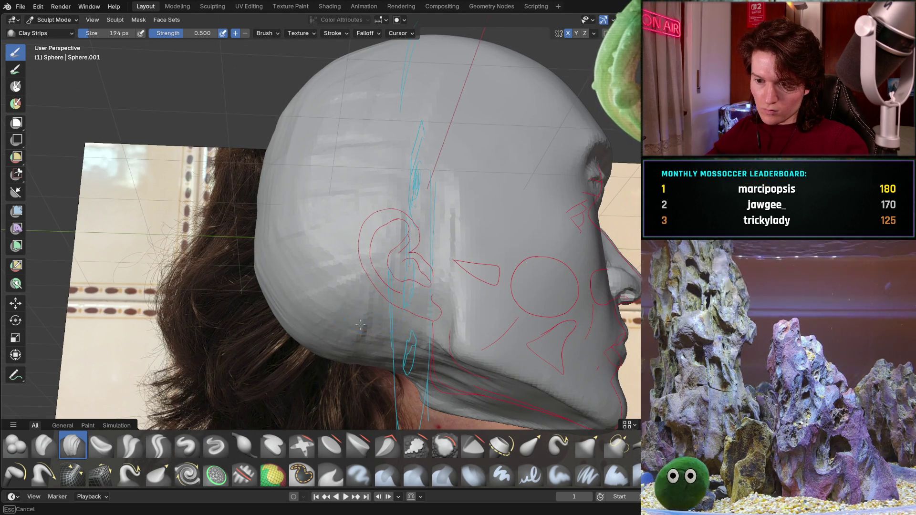
middle_click_drag(329, 365, 381, 262, "ctrl")
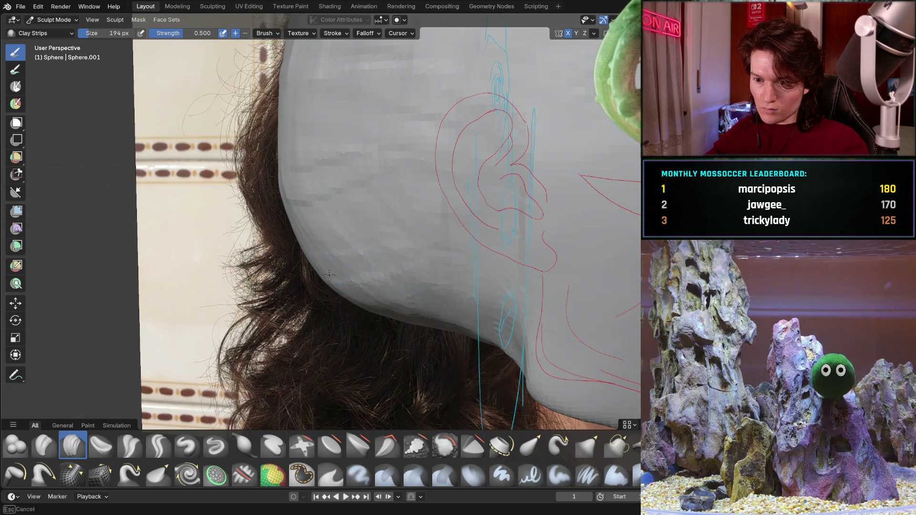
middle_click_drag(380, 261, 369, 265)
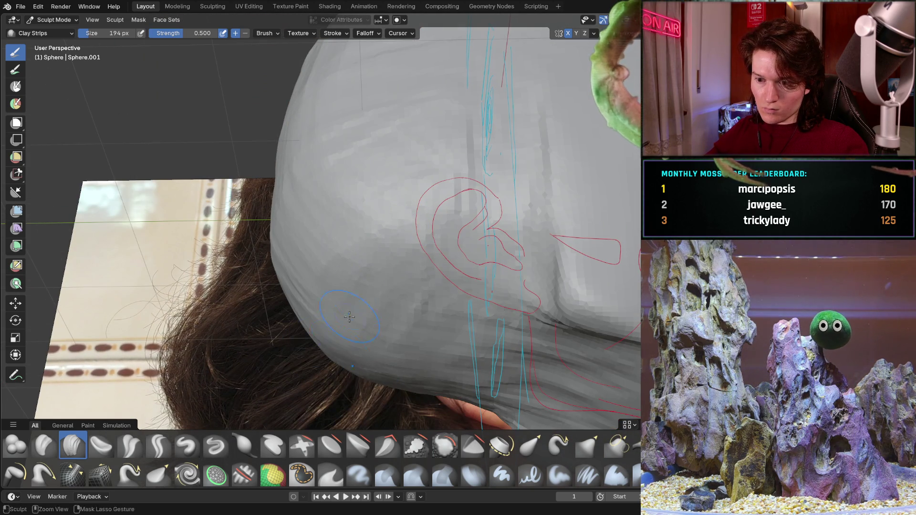
mouse_move(384, 302)
middle_mouse_down()
mouse_move(348, 262)
mouse_move(302, 330)
middle_mouse_up()
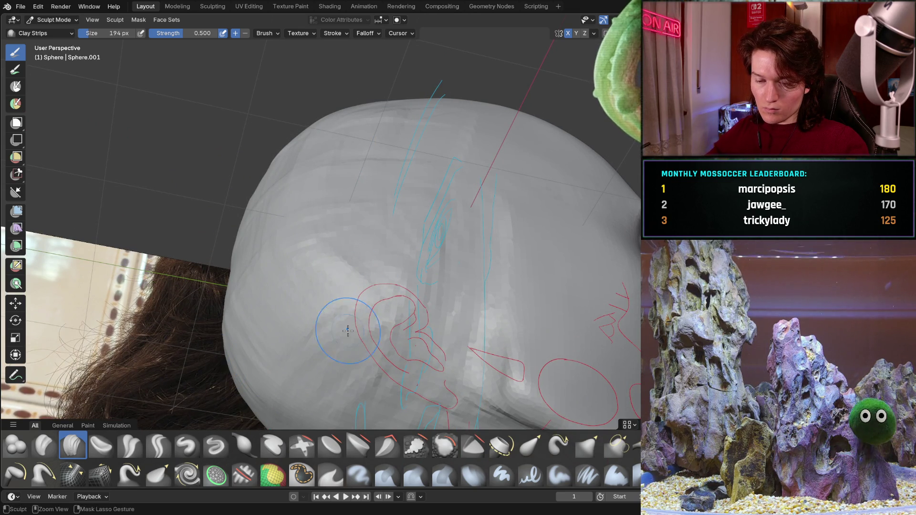
middle_click_drag(350, 267, 288, 313)
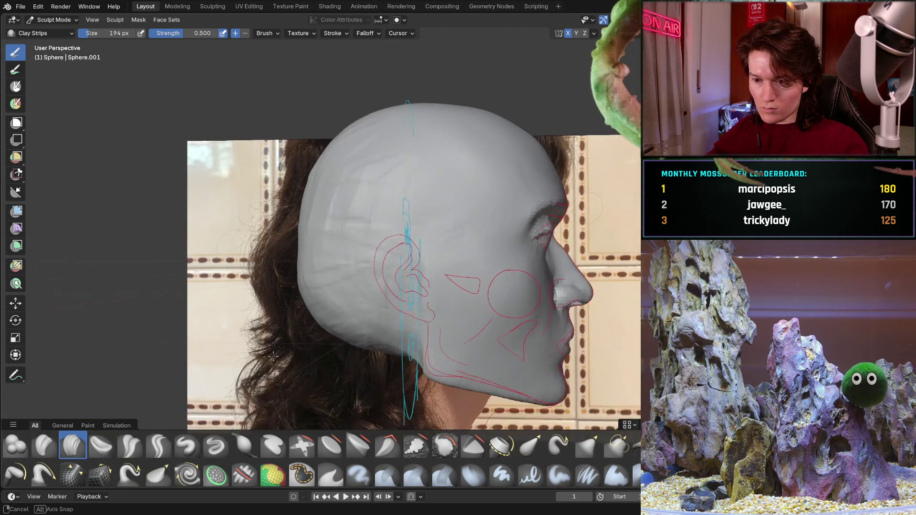
scroll(269, 308, "up", 3)
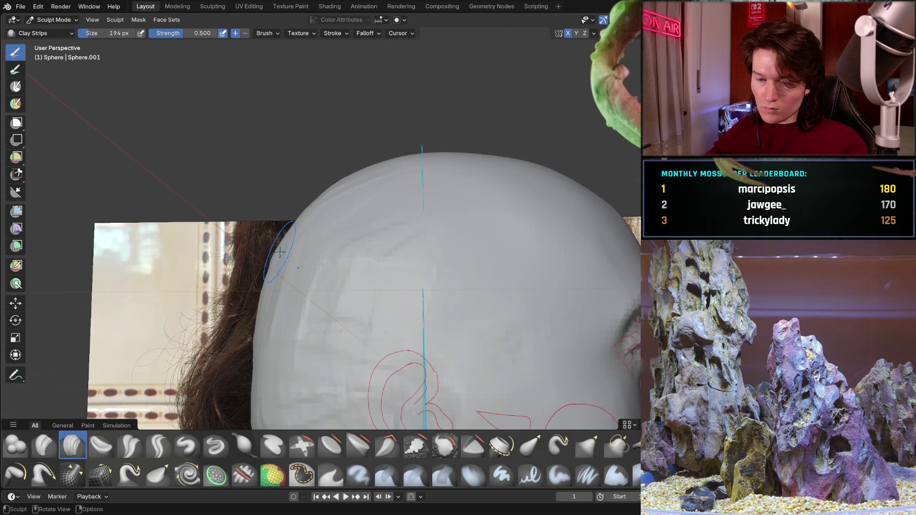
scroll(272, 329, "down", 2)
scroll(277, 355, "down", 3)
mouse_move(277, 355)
middle_mouse_down()
mouse_move(307, 352)
mouse_move(290, 309)
middle_mouse_up()
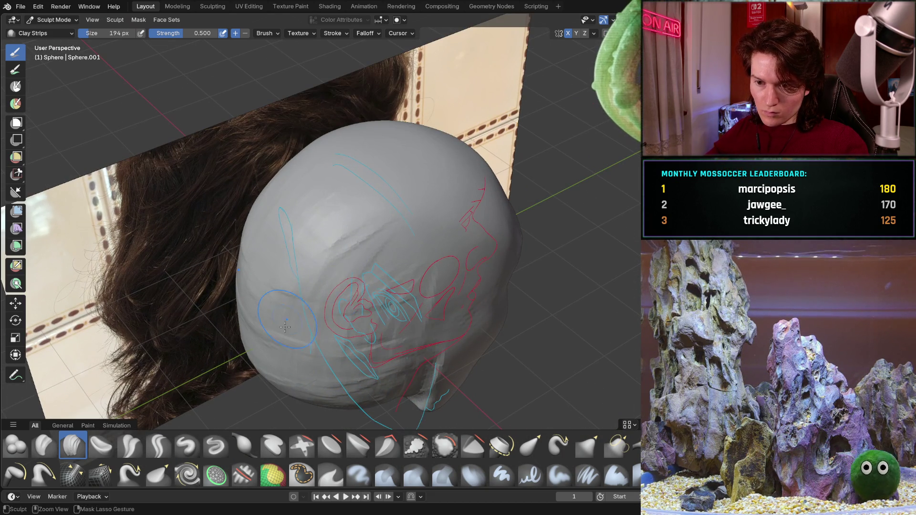
mouse_move(408, 197)
middle_mouse_down()
mouse_move(306, 273)
mouse_move(311, 192)
mouse_move(311, 292)
middle_mouse_up()
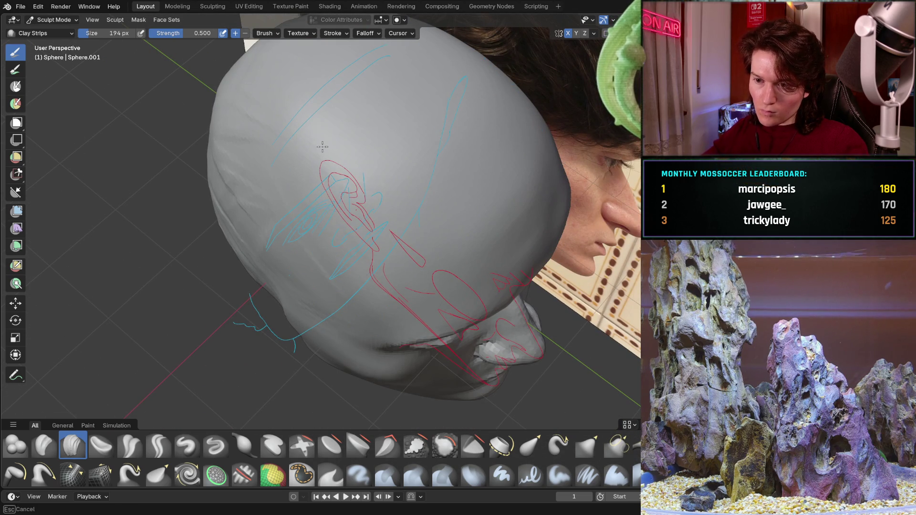
mouse_move(382, 127)
middle_mouse_down()
mouse_move(322, 84)
mouse_move(291, 127)
middle_mouse_up()
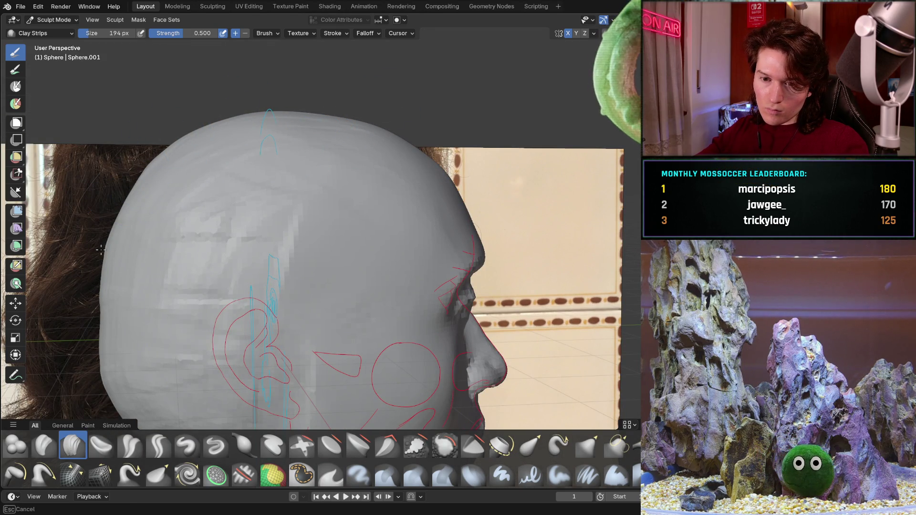
mouse_move(98, 293)
middle_mouse_down("ctrl")
mouse_move(243, 156)
mouse_move(202, 228)
middle_mouse_up("ctrl")
scroll(223, 173, "down", 3)
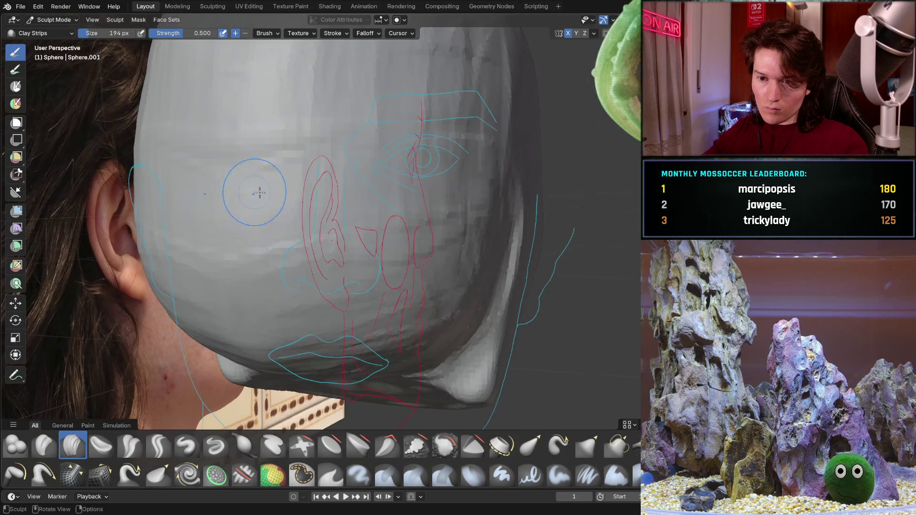
middle_click_drag(398, 166, 214, 164)
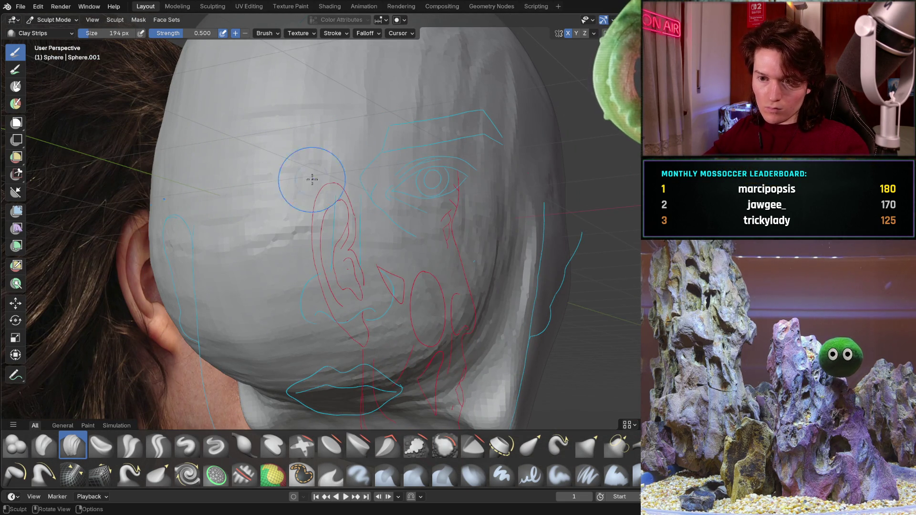
scroll(440, 159, "down", 5)
mouse_move(337, 204)
middle_mouse_down()
mouse_move(358, 202)
mouse_move(279, 147)
middle_mouse_up()
scroll(358, 202, "up", 2)
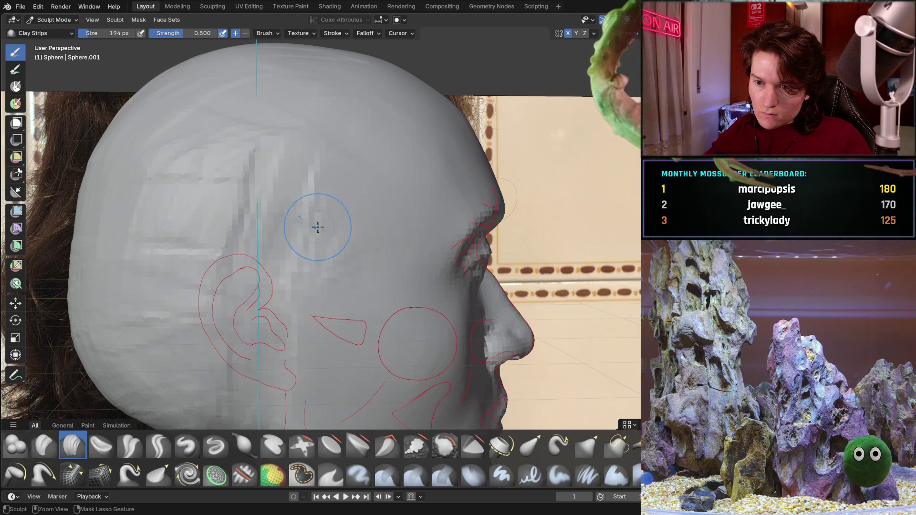
middle_click_drag(300, 208, 281, 172)
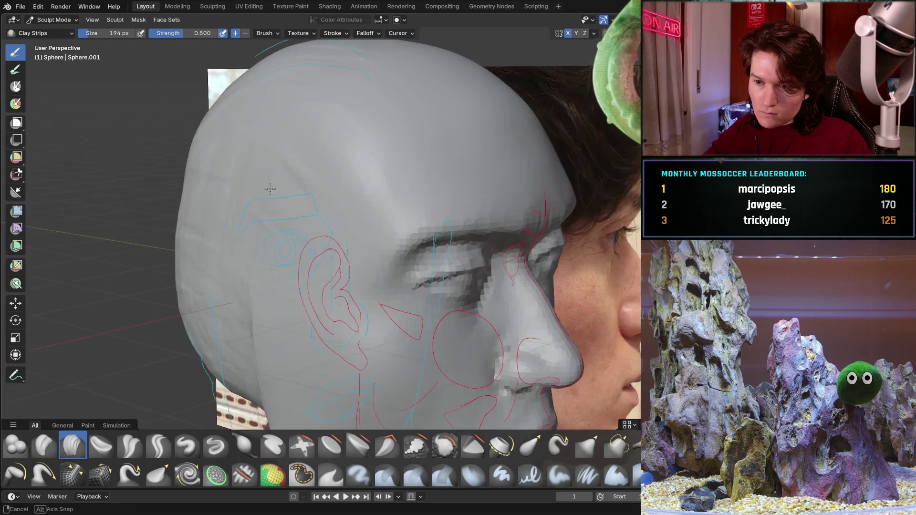
scroll(279, 173, "up", 3)
scroll(272, 165, "up", 3)
scroll(267, 160, "up", 2)
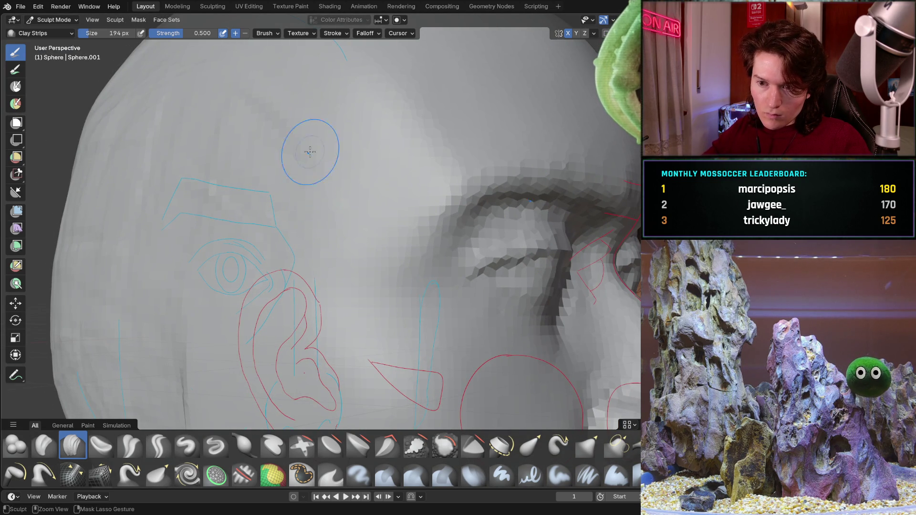
scroll(305, 203, "down", 5)
mouse_move(305, 202)
middle_mouse_down()
mouse_move(209, 291)
mouse_move(288, 238)
middle_mouse_up()
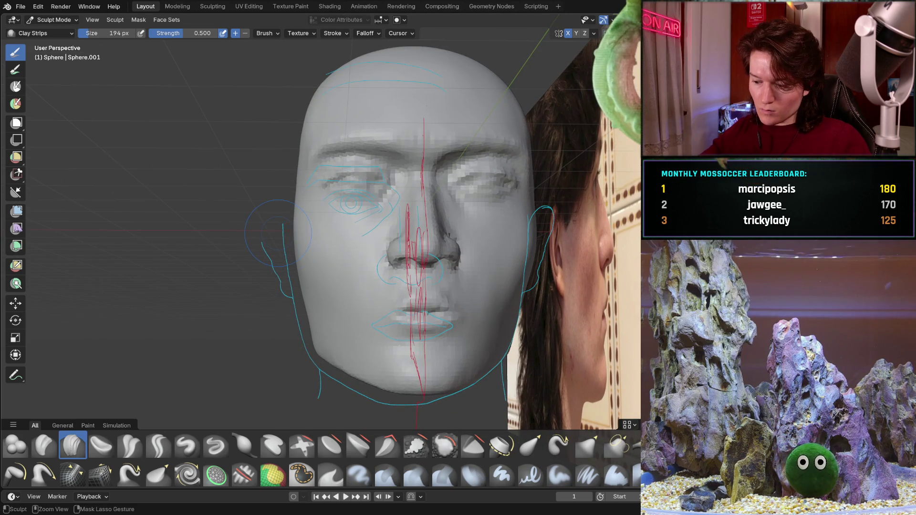
View the face straight-on in orthographic, frame the nose and lips closely, then turn to the side
key("ctrl+KP_1")
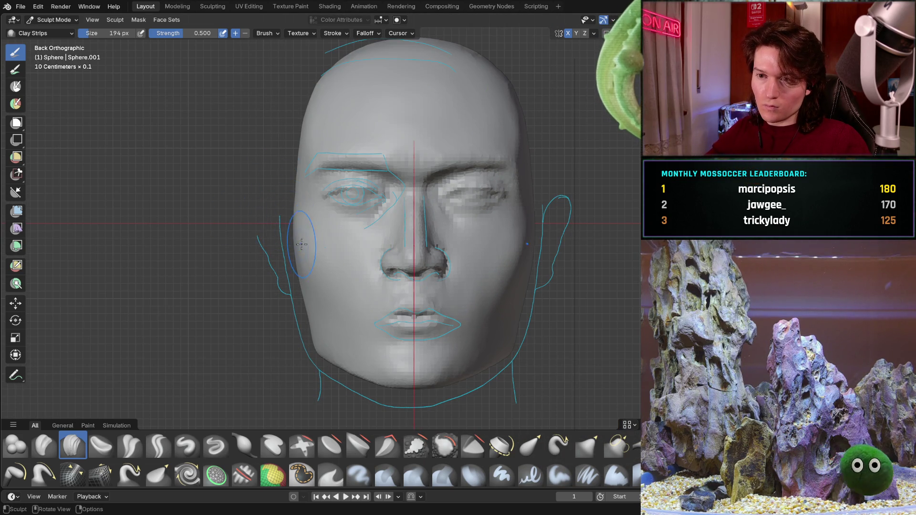
middle_click_drag(301, 245, 279, 261, "ctrl")
scroll(291, 279, "up", 2)
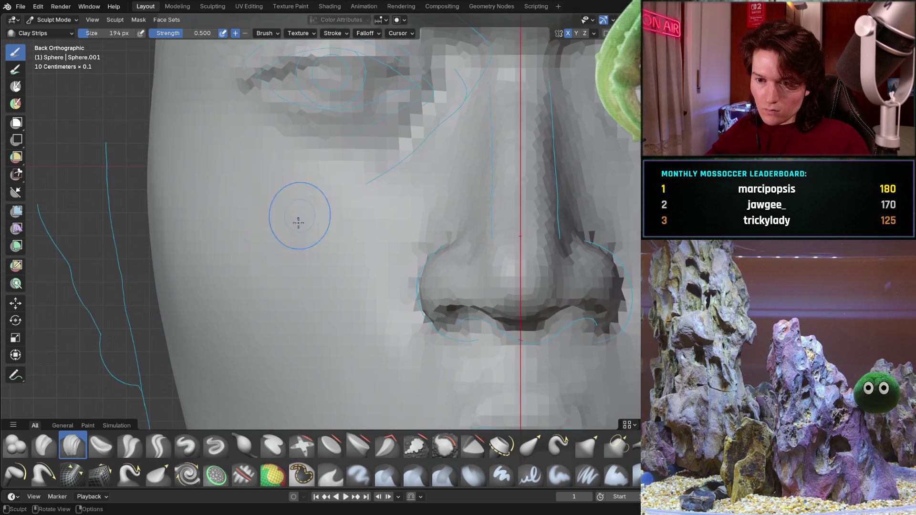
scroll(300, 211, "up", 2)
scroll(451, 231, "up", 1)
middle_click_drag(423, 224, 363, 172)
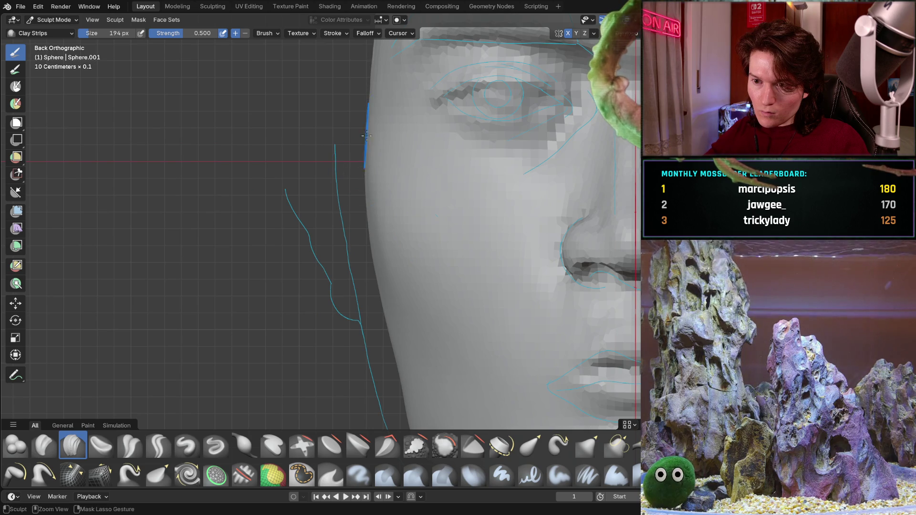
mouse_move(363, 172)
middle_mouse_down()
mouse_move(328, 221)
mouse_move(316, 221)
middle_mouse_up()
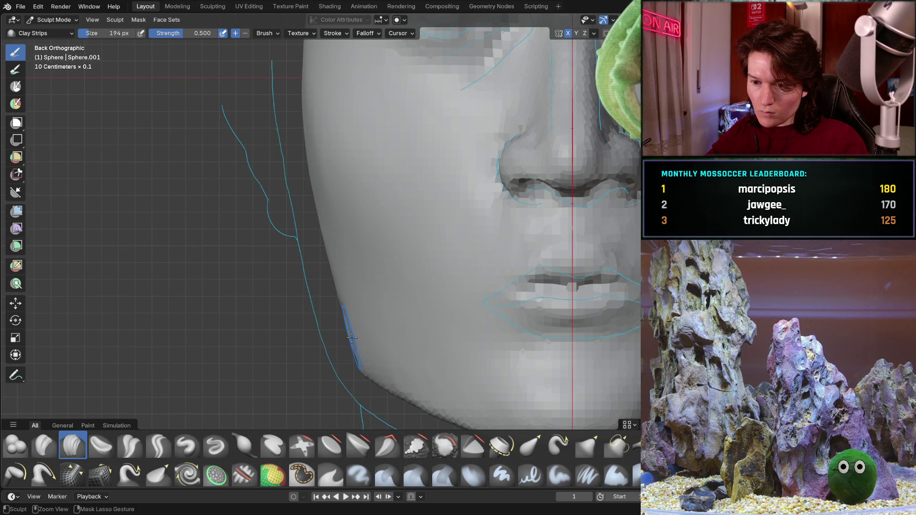
middle_click_drag(315, 295, 292, 318)
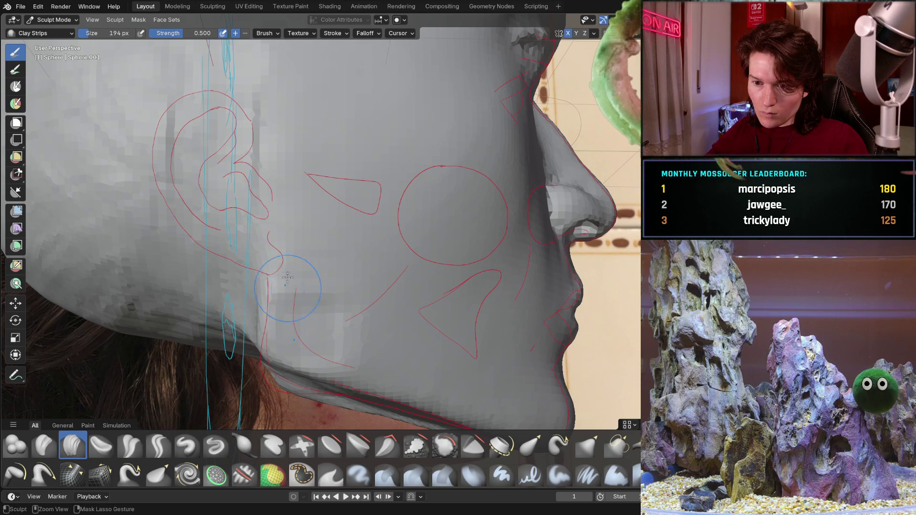
Check the jaw silhouette at wide and close range and reshape the surface beside the ear
middle_click_drag(259, 288, 329, 241)
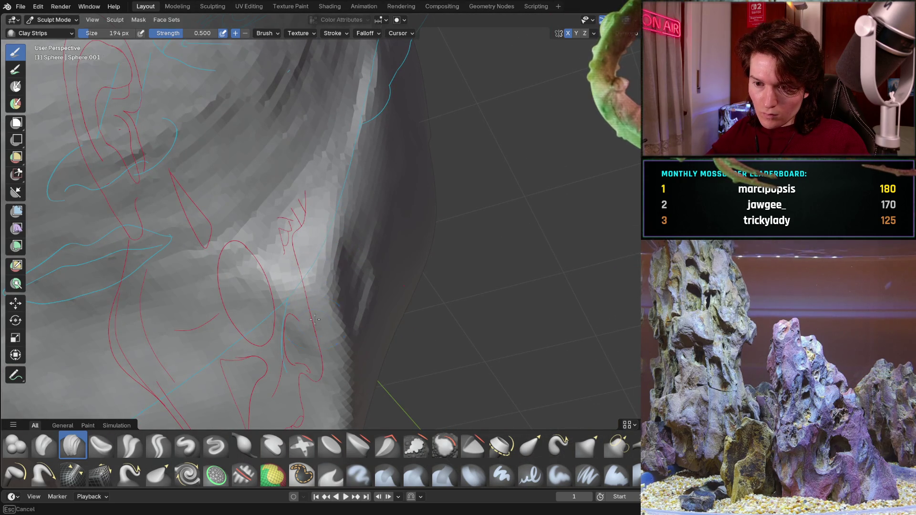
mouse_move(318, 299)
middle_mouse_down()
mouse_move(291, 260)
mouse_move(286, 217)
mouse_move(221, 250)
middle_mouse_up()
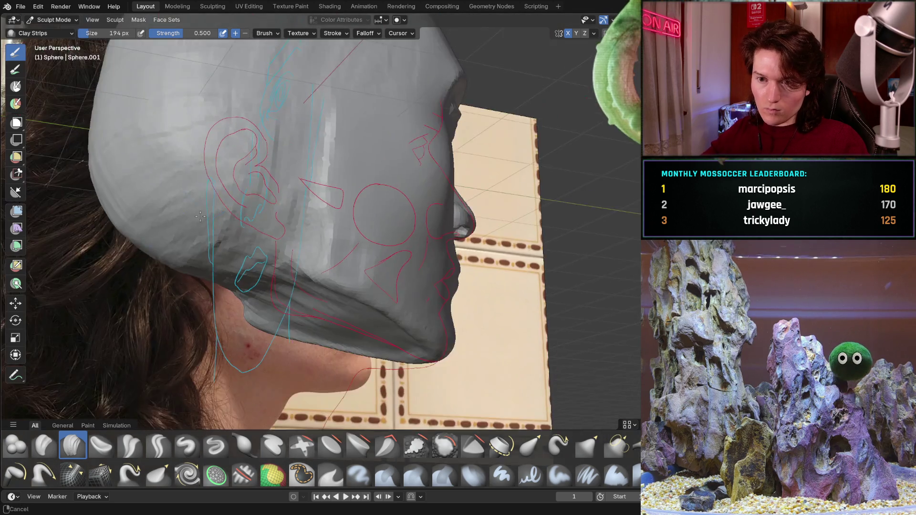
mouse_move(221, 250)
middle_mouse_down()
mouse_move(286, 268)
mouse_move(380, 165)
middle_mouse_up()
mouse_move(337, 287)
left_mouse_down()
mouse_move(134, 409)
mouse_move(202, 247)
left_mouse_up()
middle_click_drag(93, 342, 302, 250, "ctrl")
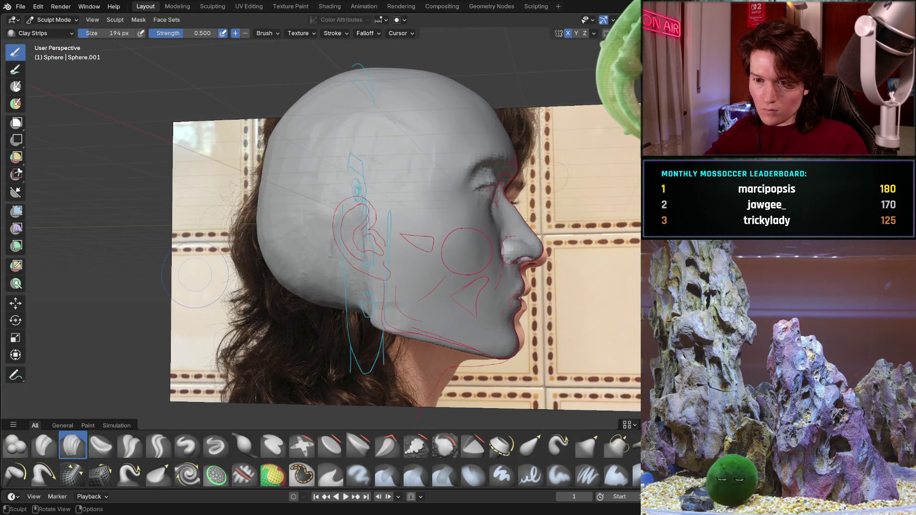
Line the cranium profile up with the side photo and orbit to the ear and jaw underside
middle_click_drag(301, 290, 317, 238, "ctrl")
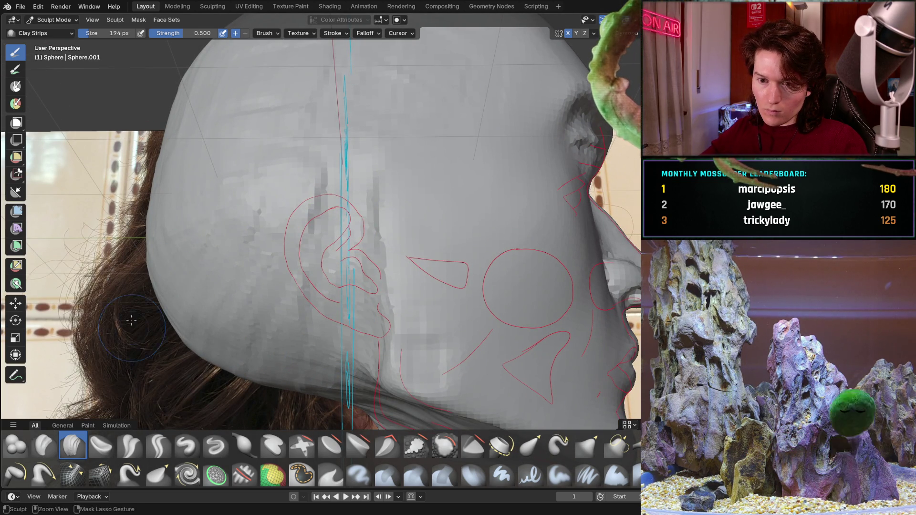
mouse_move(215, 228)
middle_mouse_down()
mouse_move(174, 236)
mouse_move(127, 355)
middle_mouse_up()
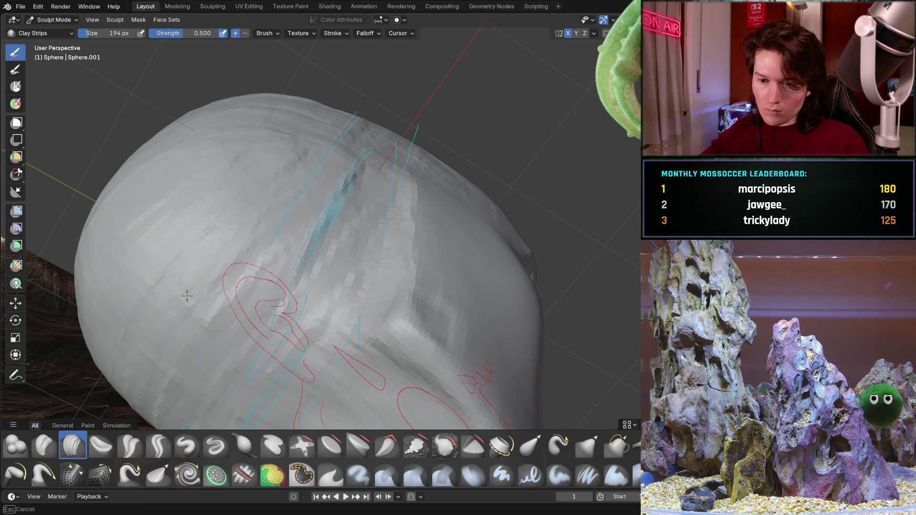
middle_click_drag(132, 209, 166, 215)
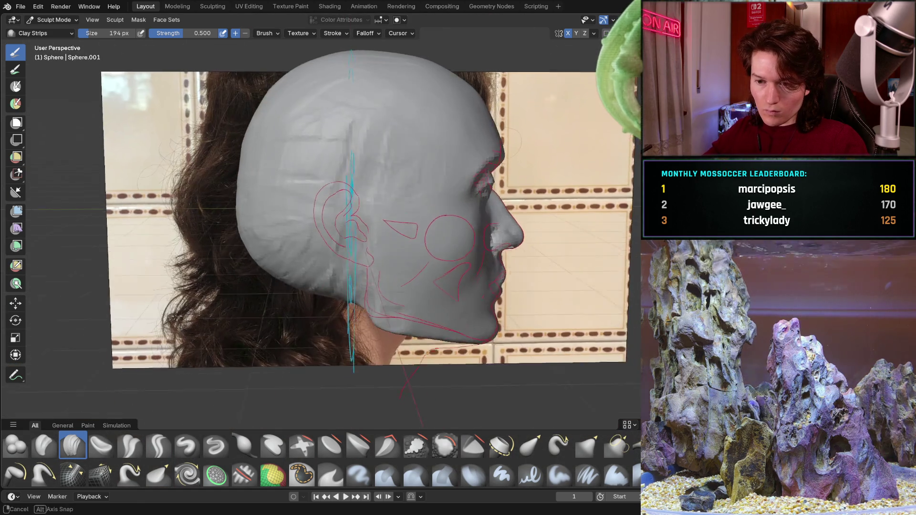
scroll(304, 250, "up", 1)
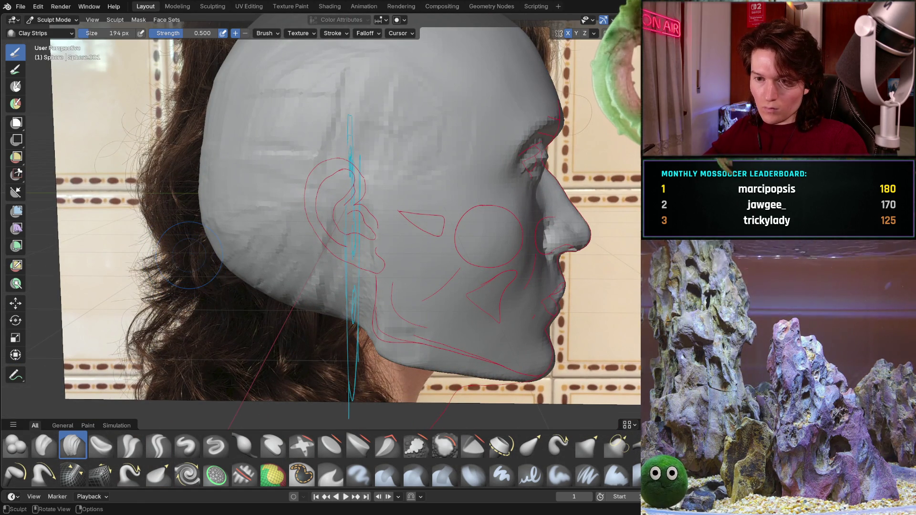
scroll(304, 249, "down", 1)
scroll(298, 278, "down", 1)
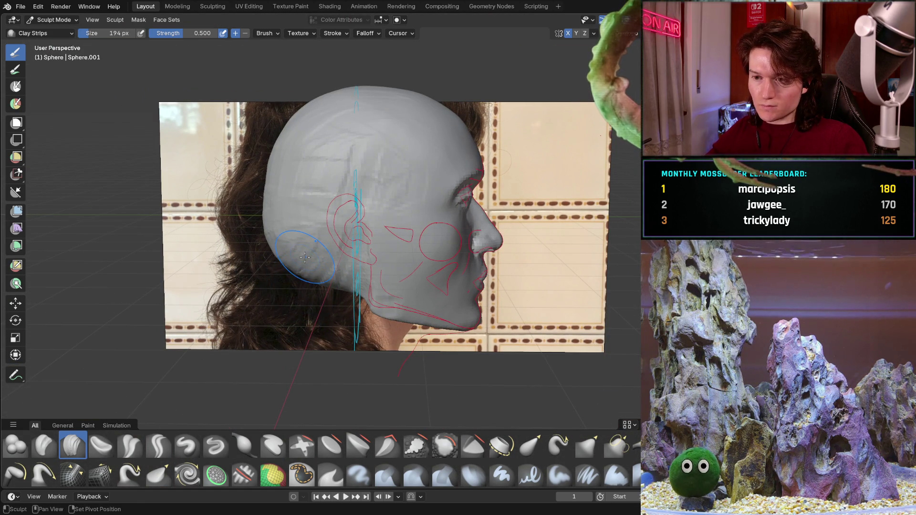
scroll(332, 241, "down", 2)
mouse_move(300, 303)
middle_mouse_down()
mouse_move(254, 325)
mouse_move(272, 296)
middle_mouse_up()
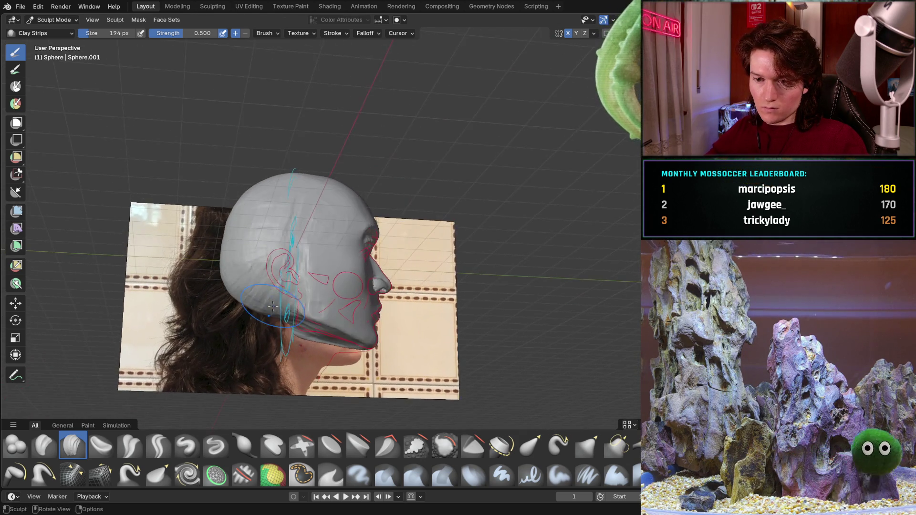
scroll(273, 296, "up", 4)
middle_click_drag(272, 320, 305, 306)
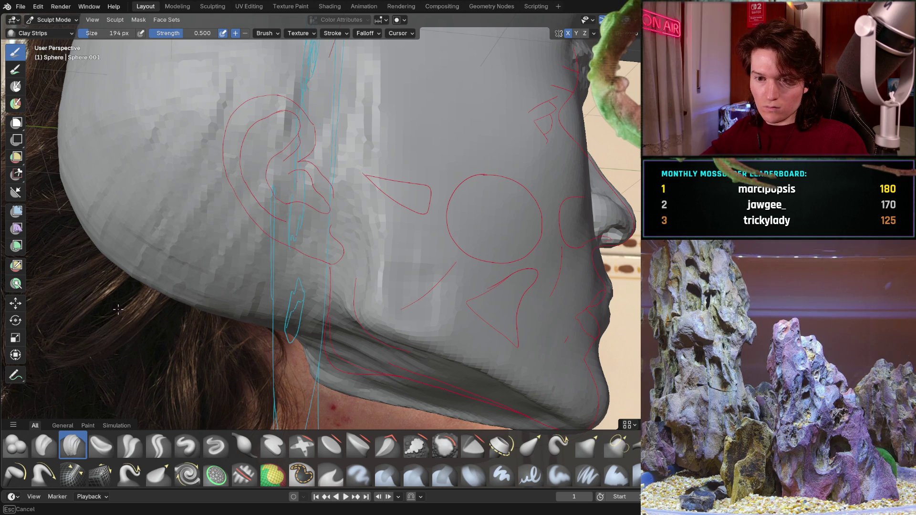
Build up clay on the back of the skull and reshape its silhouette toward the hair outline
middle_click_drag(43, 220, 315, 258)
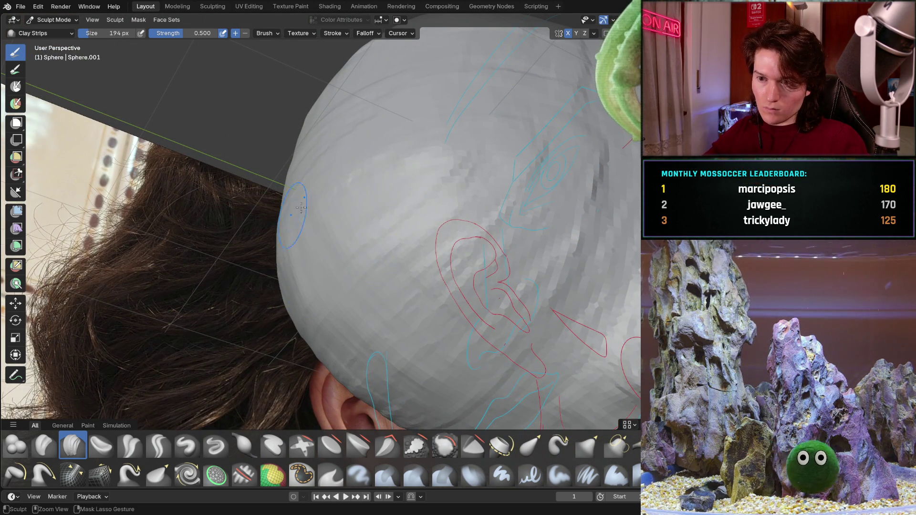
left_click_drag(353, 307, 452, 389)
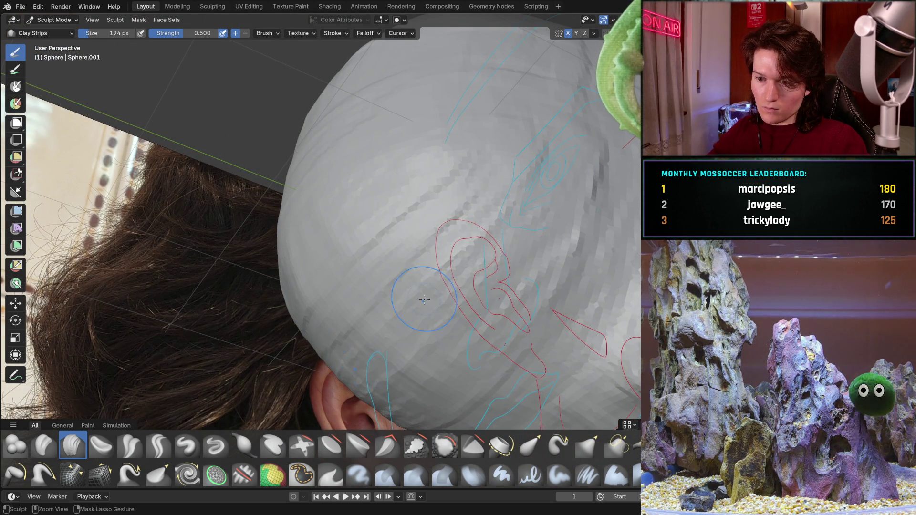
mouse_move(482, 397)
middle_mouse_down()
mouse_move(364, 360)
mouse_move(476, 271)
middle_mouse_up()
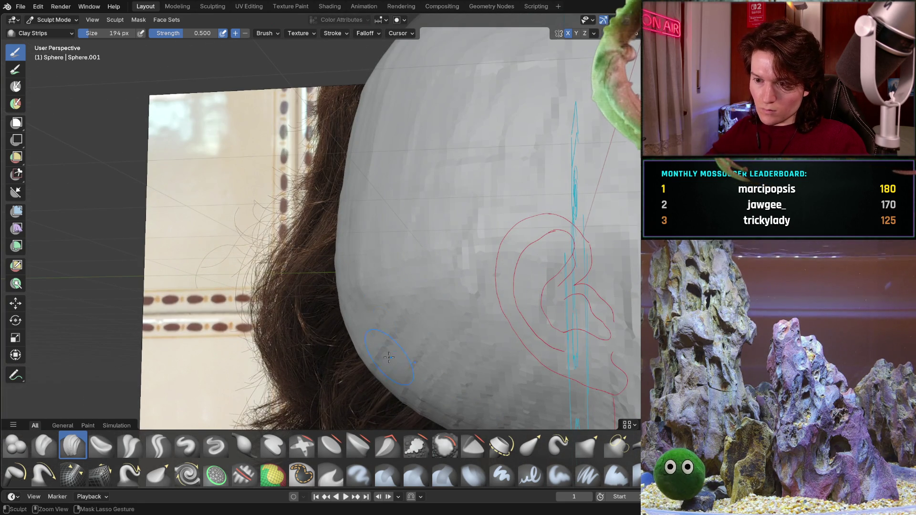
middle_click_drag(477, 270, 352, 271)
left_click_drag(353, 271, 379, 374)
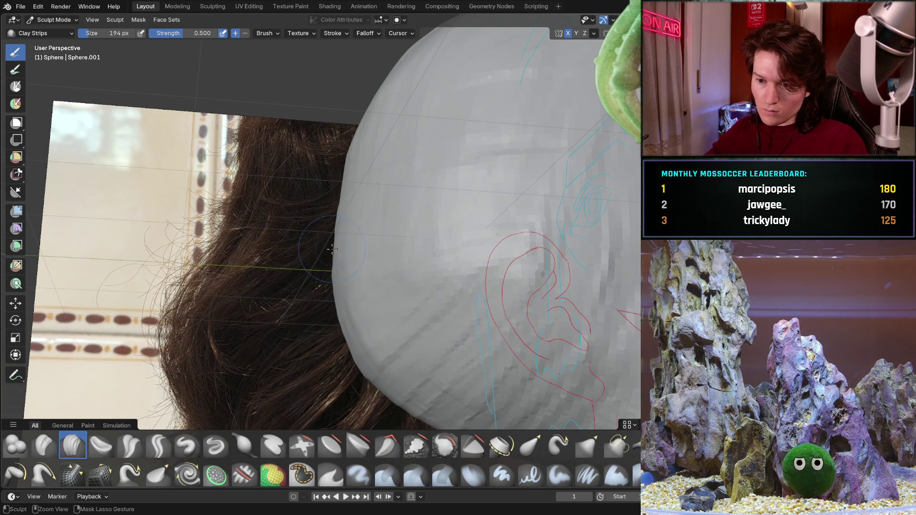
Orbit around to side views to check the back of the head against the reference photo
middle_click_drag(327, 271, 366, 250)
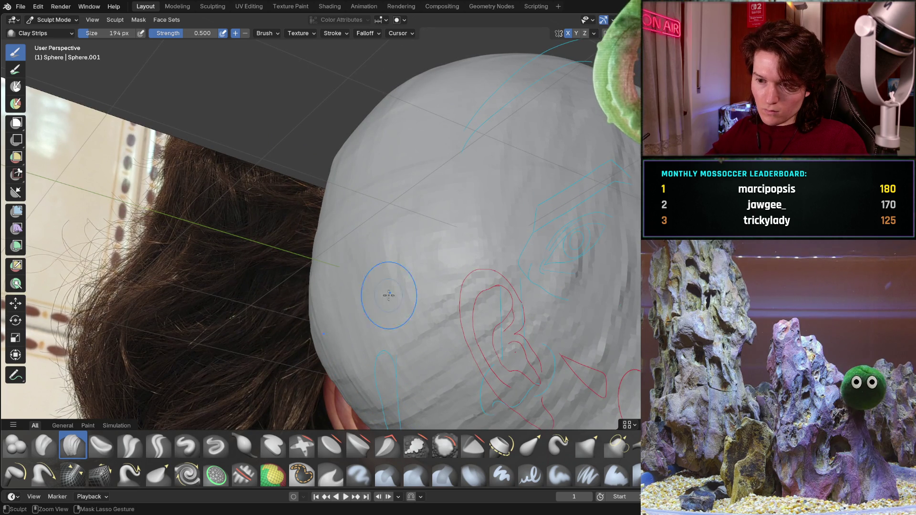
mouse_move(457, 191)
middle_mouse_down()
mouse_move(398, 241)
mouse_move(332, 229)
mouse_move(337, 185)
middle_mouse_up()
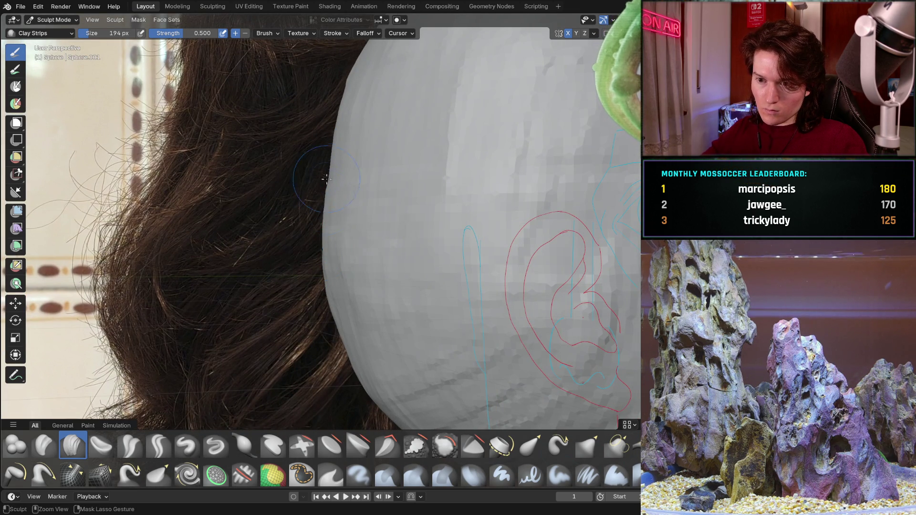
middle_click_drag(362, 294, 358, 169)
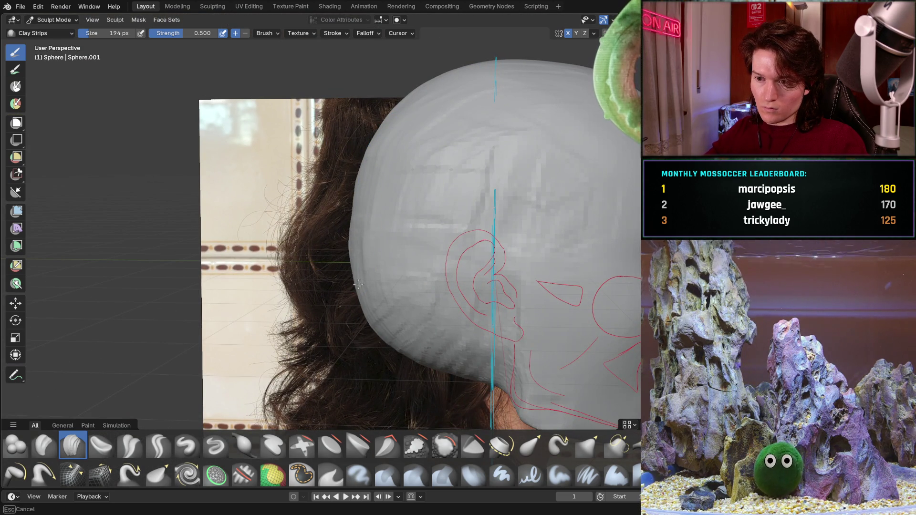
middle_click_drag(385, 373, 400, 345)
middle_click_drag(395, 284, 396, 285)
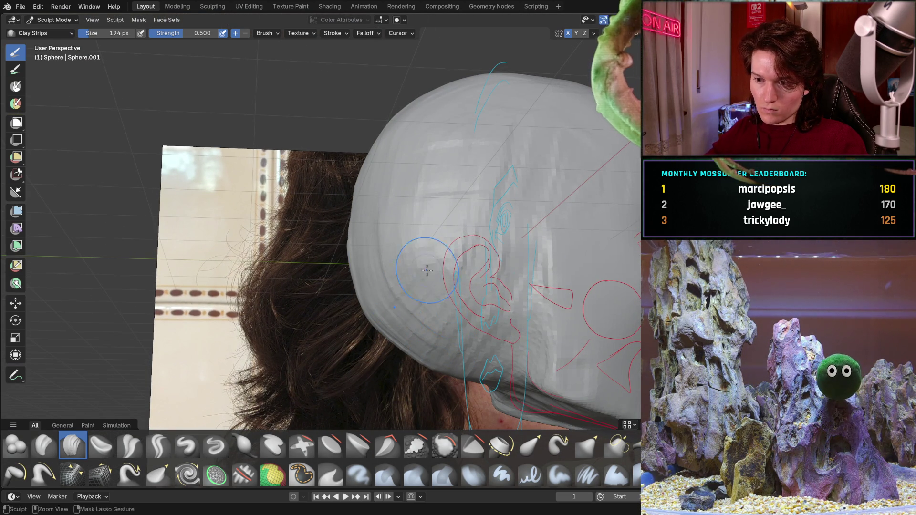
mouse_move(401, 357)
middle_mouse_down()
mouse_move(385, 289)
mouse_move(391, 273)
middle_mouse_up()
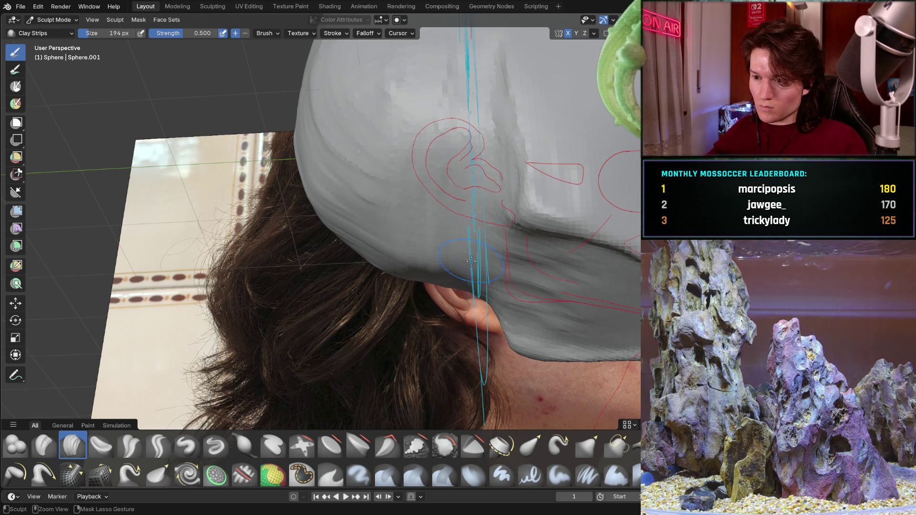
mouse_move(451, 188)
middle_mouse_down()
mouse_move(425, 243)
mouse_move(383, 230)
mouse_move(447, 199)
middle_mouse_up()
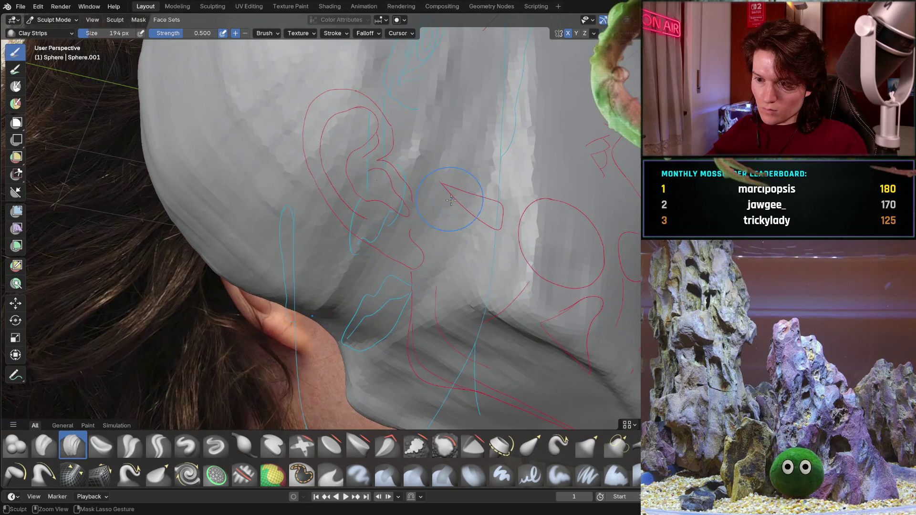
middle_click_drag(459, 283, 424, 227)
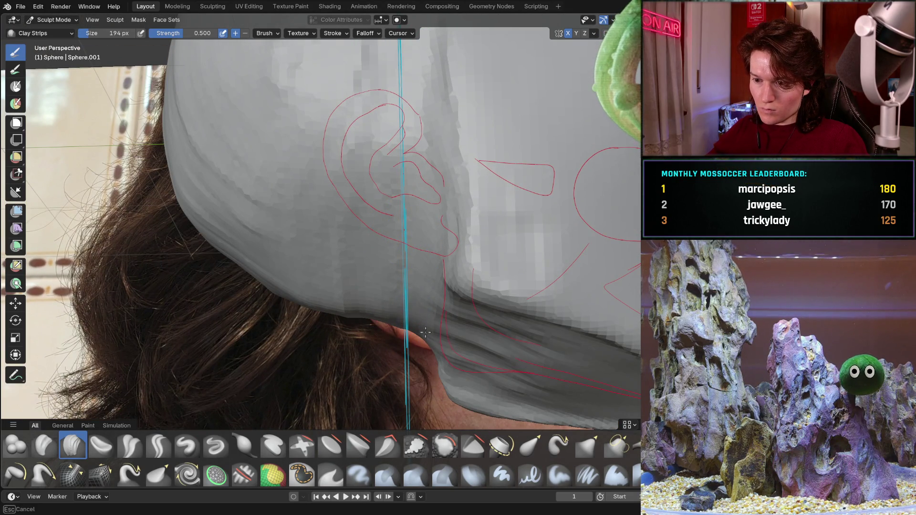
mouse_move(409, 247)
middle_mouse_down("ctrl")
mouse_move(381, 265)
mouse_move(400, 263)
mouse_move(410, 305)
middle_mouse_up("ctrl")
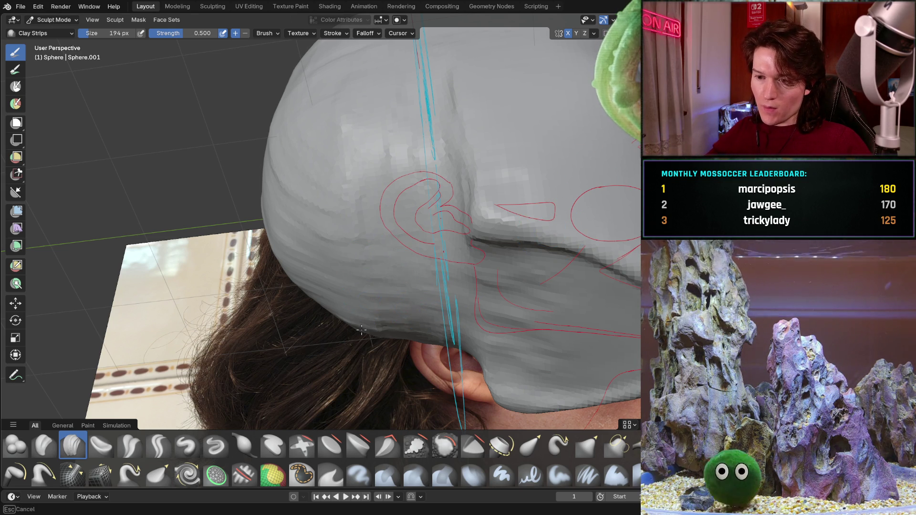
mouse_move(340, 222)
middle_mouse_down()
mouse_move(256, 159)
mouse_move(249, 137)
mouse_move(244, 151)
middle_mouse_up()
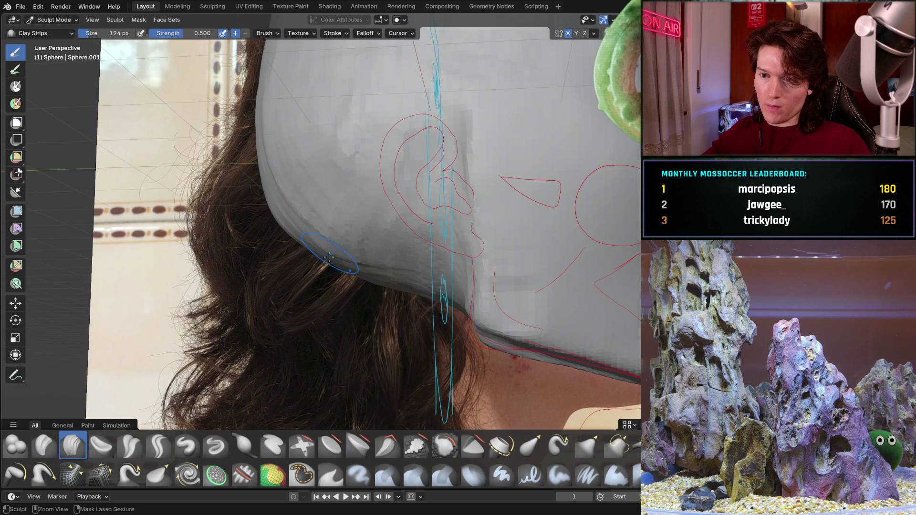
middle_click_drag(267, 237, 325, 285)
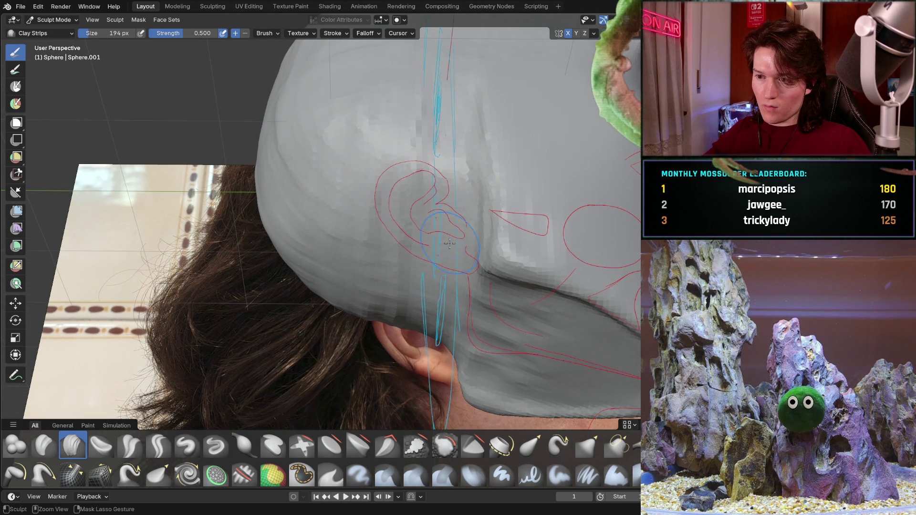
mouse_move(449, 266)
middle_mouse_down()
mouse_move(393, 302)
mouse_move(400, 287)
mouse_move(465, 256)
middle_mouse_up()
scroll(401, 287, "up", 3)
middle_click_drag(499, 232, 374, 281)
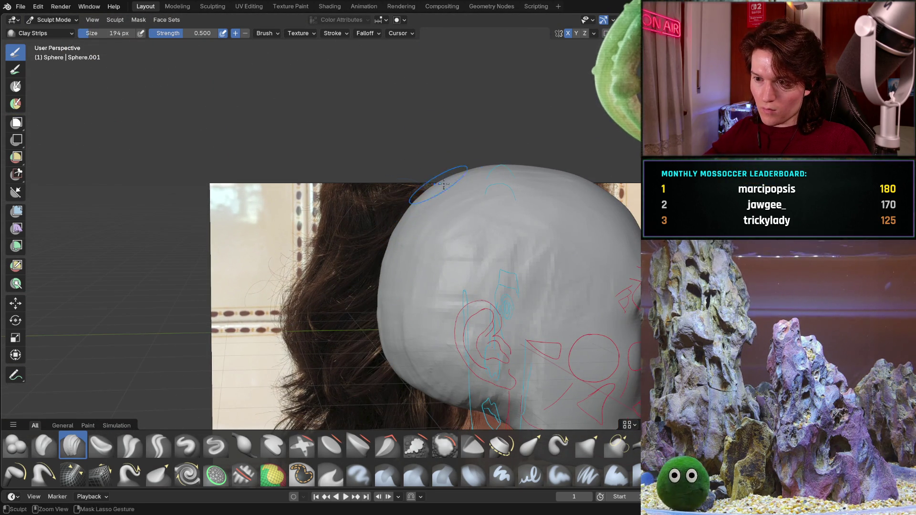
mouse_move(431, 387)
middle_mouse_down()
mouse_move(435, 321)
mouse_move(355, 188)
mouse_move(415, 242)
mouse_move(385, 258)
middle_mouse_up()
scroll(385, 258, "up", 2)
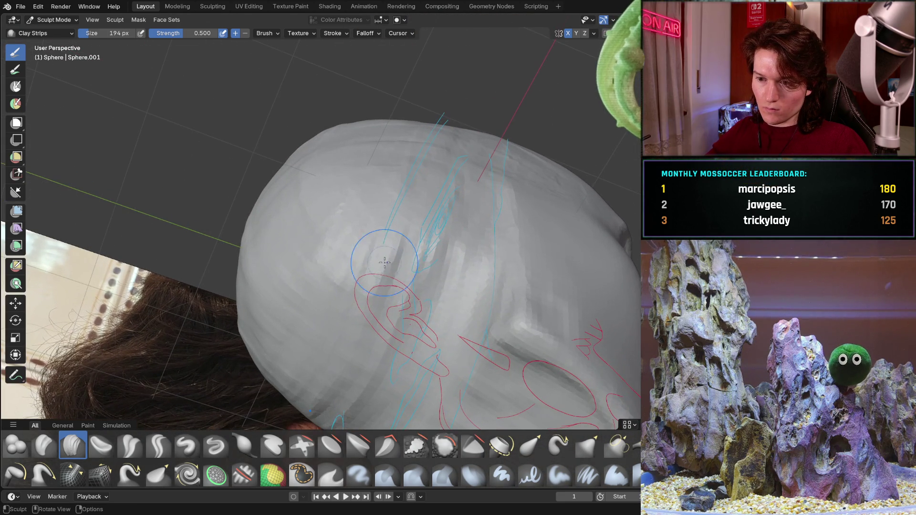
scroll(382, 265, "down", 2)
scroll(387, 272, "down", 2)
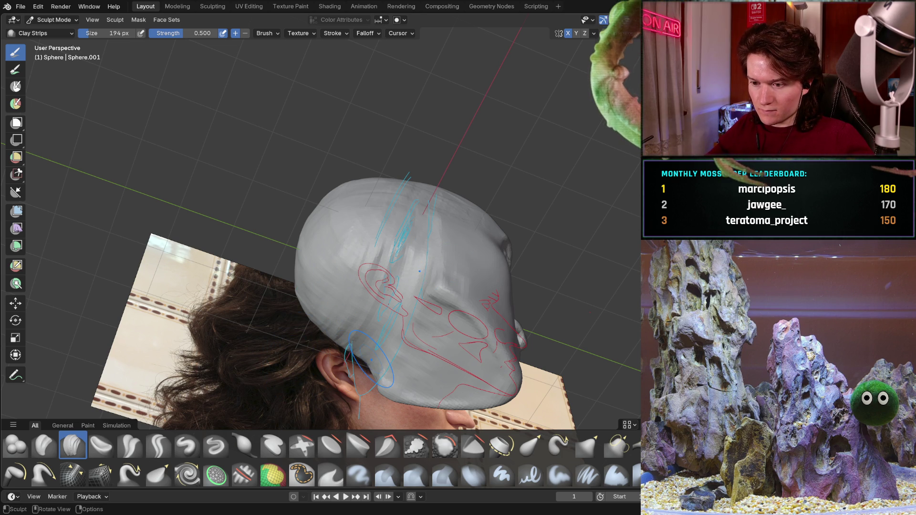
scroll(425, 328, "up", 1)
scroll(424, 308, "up", 1)
scroll(423, 286, "up", 1)
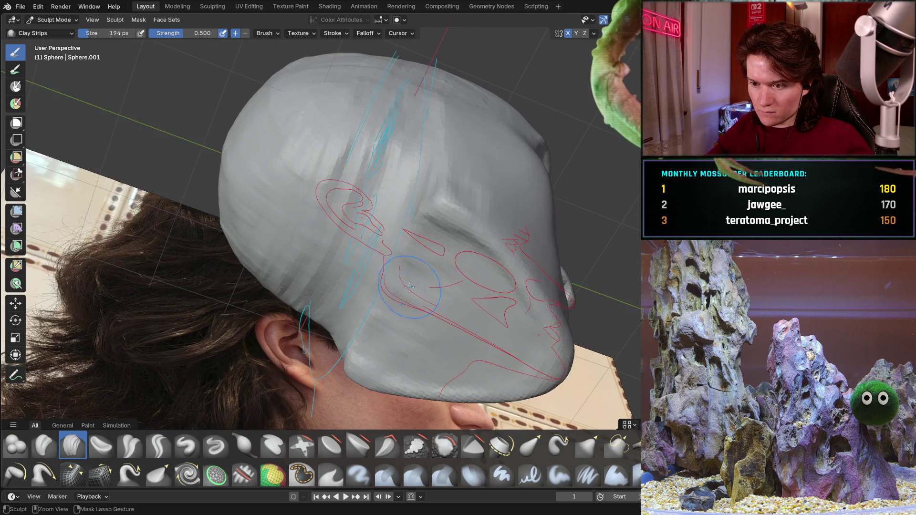
scroll(421, 269, "up", 1)
Add Clay Strips ridges across the side of the head between the ear and cheek guides
mouse_move(421, 269)
middle_mouse_down()
mouse_move(350, 293)
mouse_move(357, 172)
middle_mouse_up()
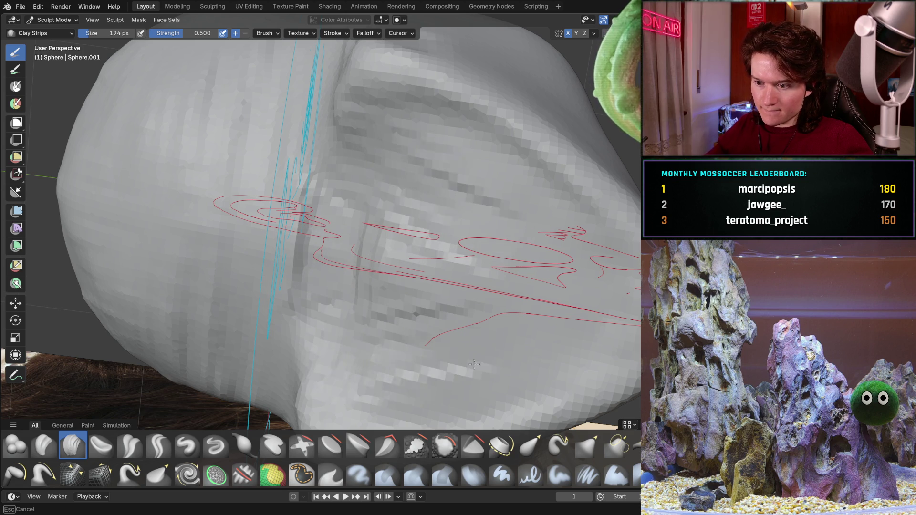
left_click_drag(328, 350, 504, 324)
middle_click_drag(503, 323, 386, 198)
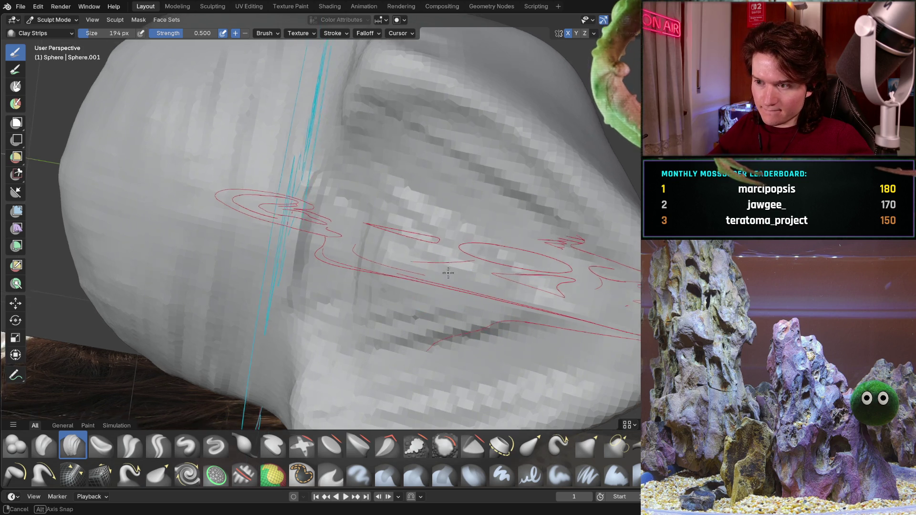
mouse_move(386, 197)
left_mouse_down()
mouse_move(439, 181)
mouse_move(387, 354)
mouse_move(399, 235)
left_mouse_up()
mouse_move(398, 236)
middle_mouse_down()
mouse_move(395, 179)
mouse_move(268, 312)
middle_mouse_up()
Extend the ridges across the mesh centre, then check the neck from front and side views
mouse_move(248, 247)
left_mouse_down()
mouse_move(272, 352)
mouse_move(344, 251)
left_mouse_up()
mouse_move(343, 251)
middle_mouse_down()
mouse_move(241, 240)
mouse_move(460, 236)
mouse_move(416, 208)
middle_mouse_up()
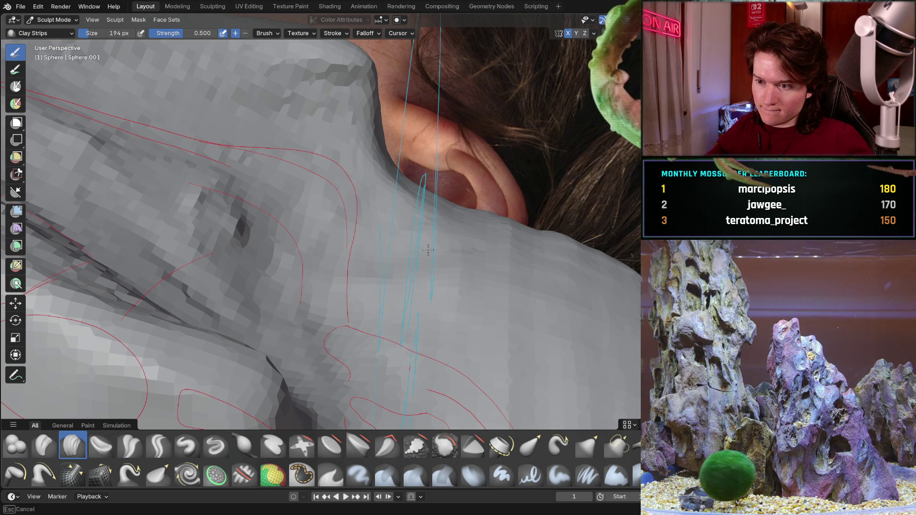
mouse_move(371, 226)
middle_mouse_down()
mouse_move(486, 292)
mouse_move(529, 296)
middle_mouse_up()
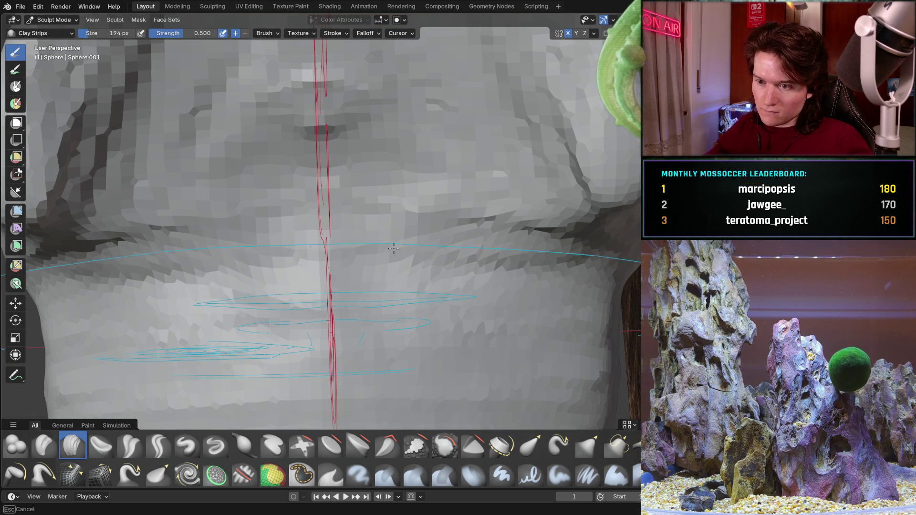
mouse_move(397, 239)
middle_mouse_down()
mouse_move(413, 278)
mouse_move(257, 346)
mouse_move(331, 263)
middle_mouse_up()
scroll(412, 278, "down", 5)
scroll(257, 346, "up", 3)
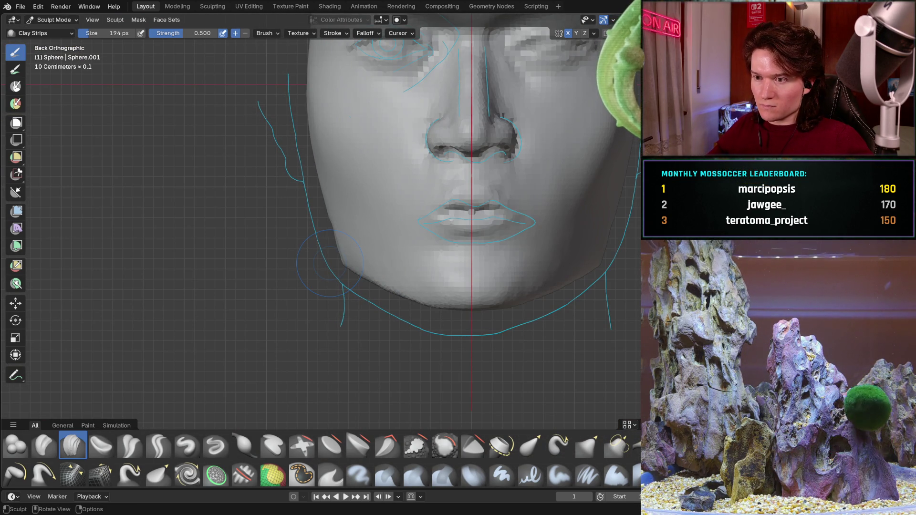
mouse_move(422, 166)
middle_mouse_down()
mouse_move(380, 250)
mouse_move(461, 246)
middle_mouse_up()
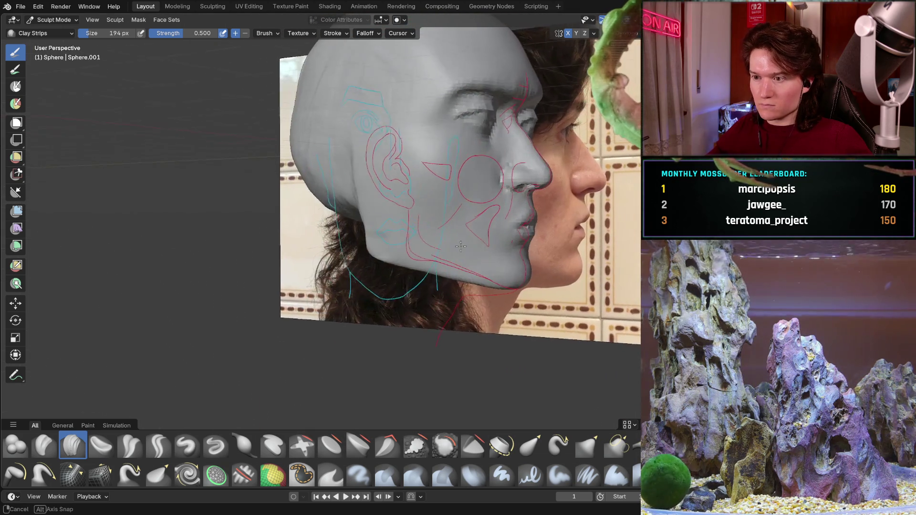
middle_click_drag(460, 247, 394, 286)
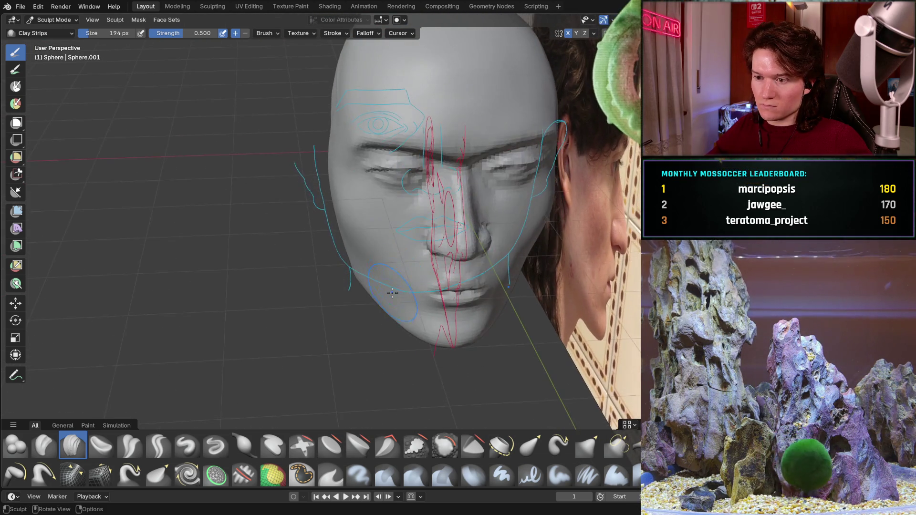
scroll(394, 287, "up", 2)
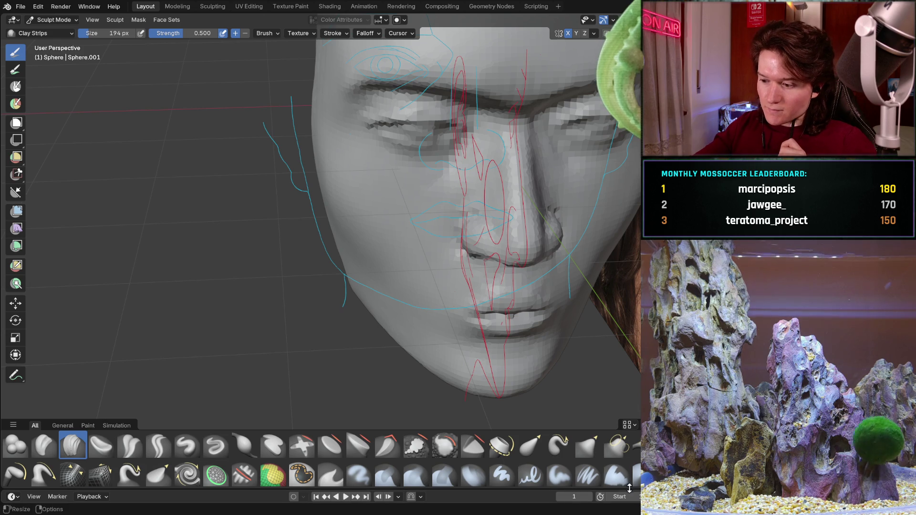
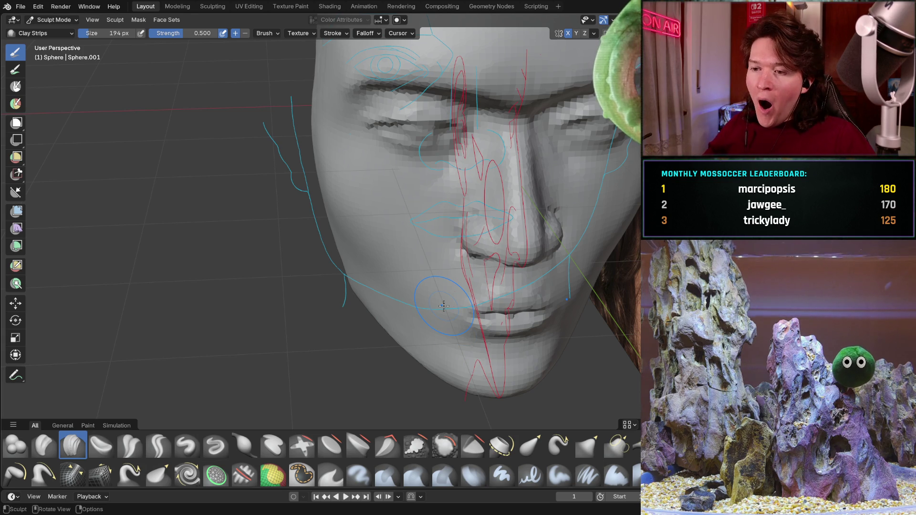
Inspect the jaw and lips from front, angled and side views, ending in numpad side view over the profile photo
mouse_move(319, 308)
middle_mouse_down()
mouse_move(343, 262)
mouse_move(322, 211)
middle_mouse_up()
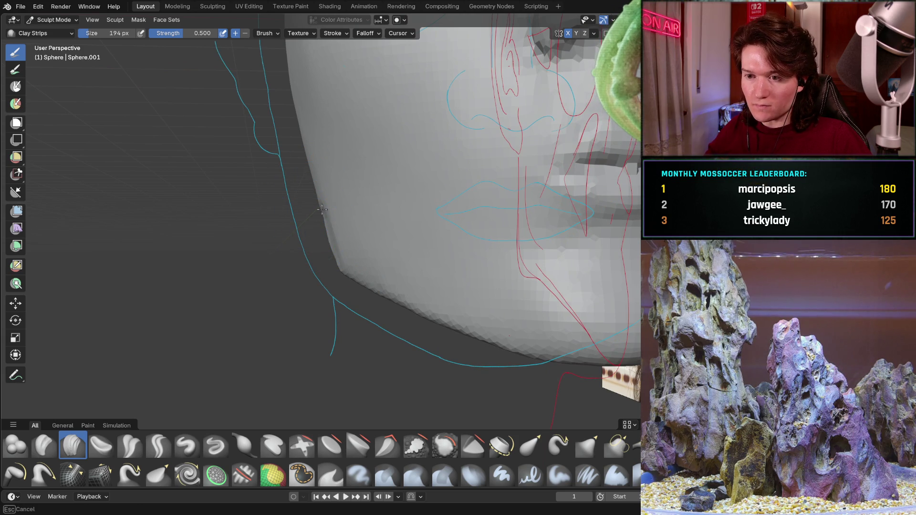
middle_click_drag(323, 215, 289, 188, "alt")
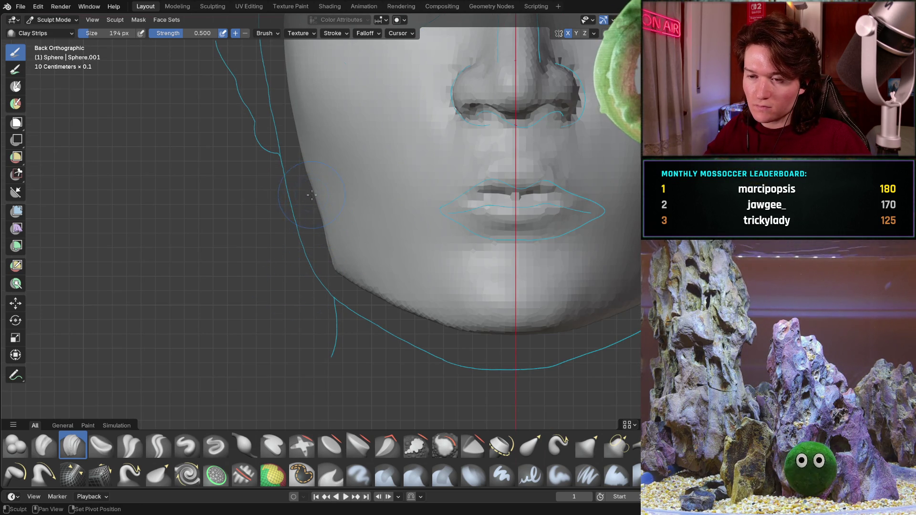
middle_click_drag(314, 231, 333, 259, "shift")
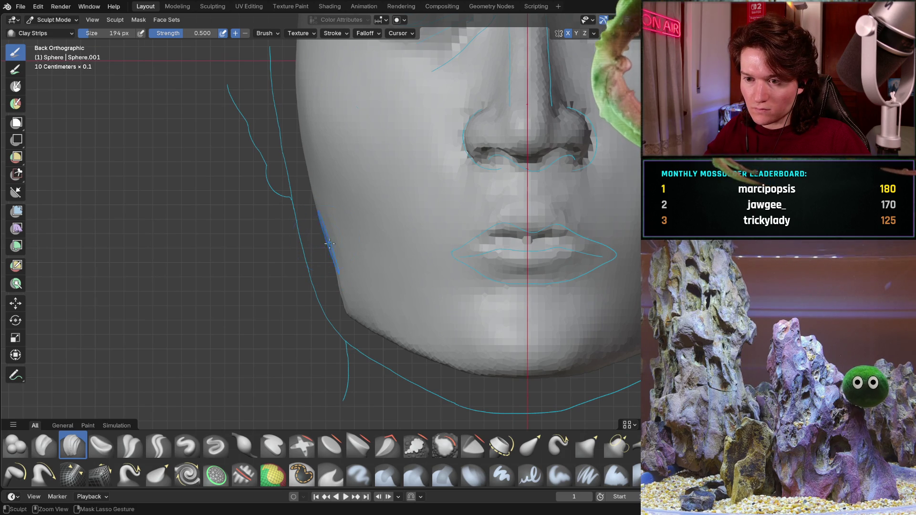
middle_click_drag(321, 229, 313, 244, "ctrl")
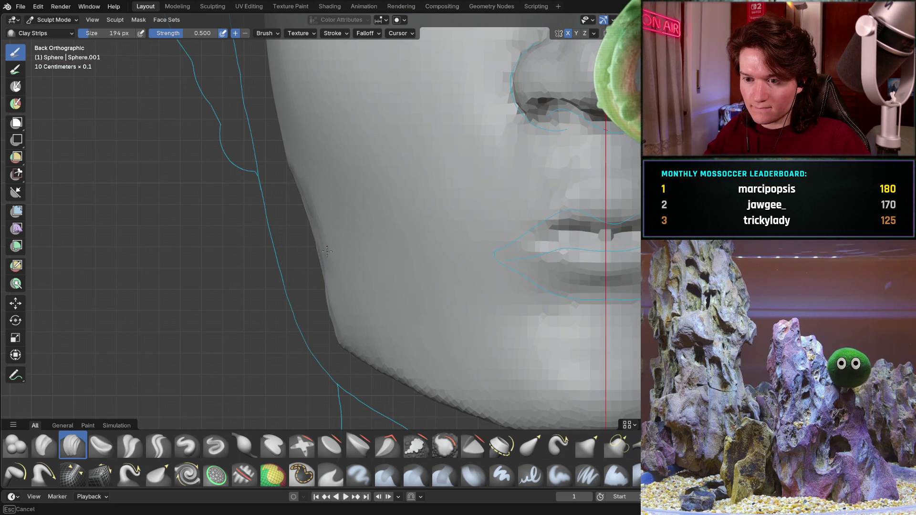
mouse_move(316, 267)
middle_mouse_down("ctrl")
mouse_move(294, 247)
mouse_move(310, 209)
middle_mouse_up("ctrl")
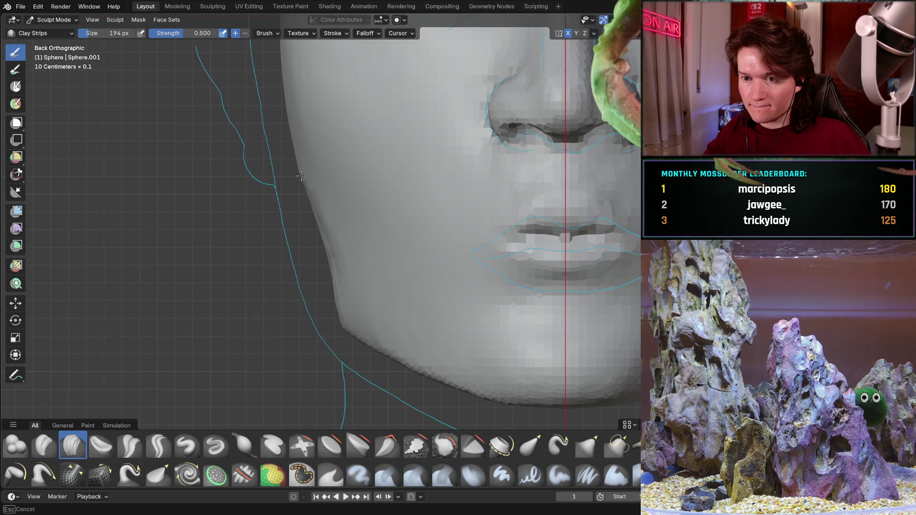
middle_click_drag(309, 186, 301, 149)
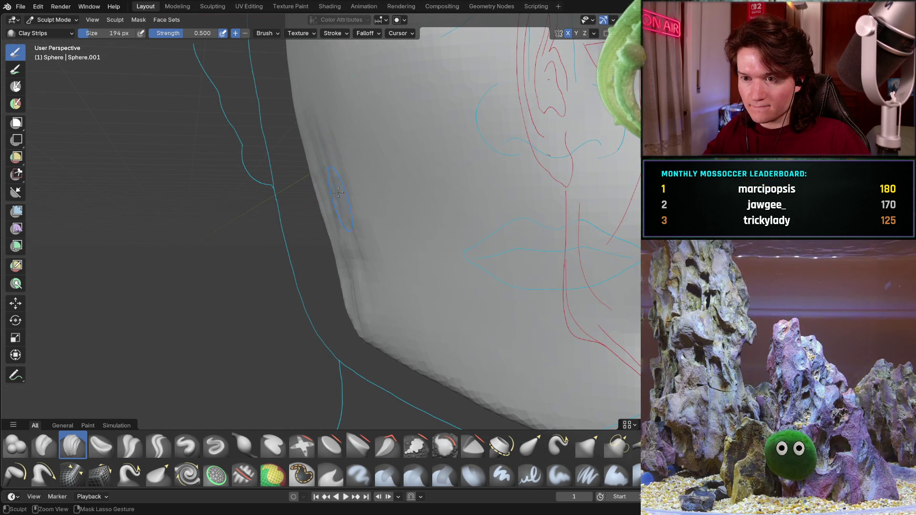
mouse_move(301, 149)
middle_mouse_down()
mouse_move(287, 225)
mouse_move(339, 231)
middle_mouse_up()
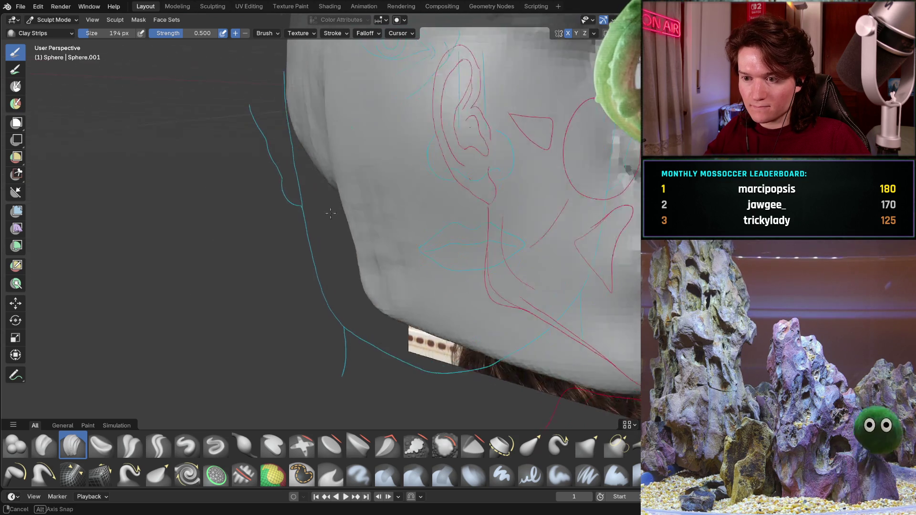
mouse_move(340, 245)
middle_mouse_down("alt")
mouse_move(348, 267)
mouse_move(415, 331)
middle_mouse_up("alt")
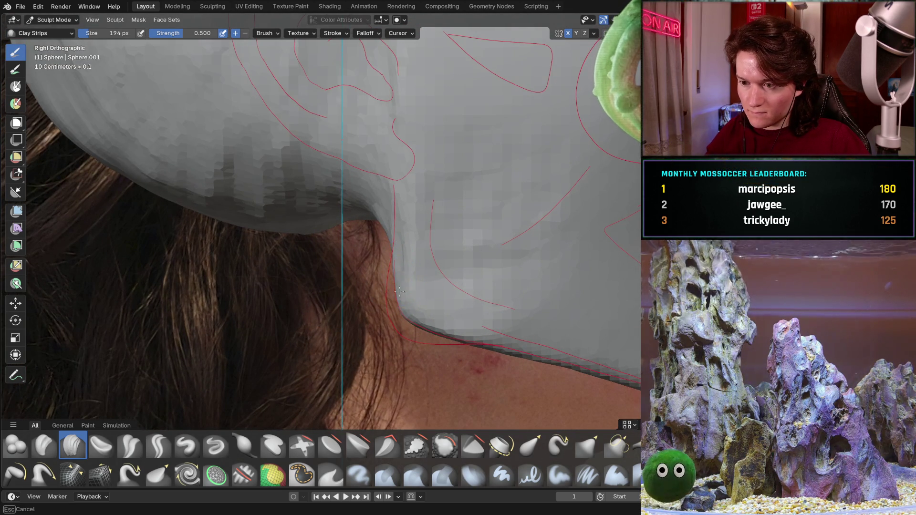
mouse_move(415, 332)
middle_mouse_down()
mouse_move(431, 268)
mouse_move(503, 312)
middle_mouse_up()
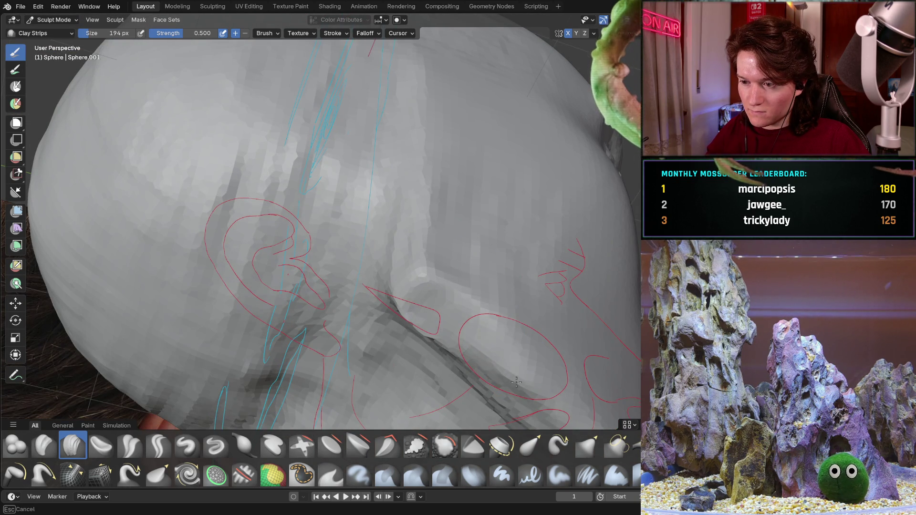
middle_click_drag(470, 335, 281, 295)
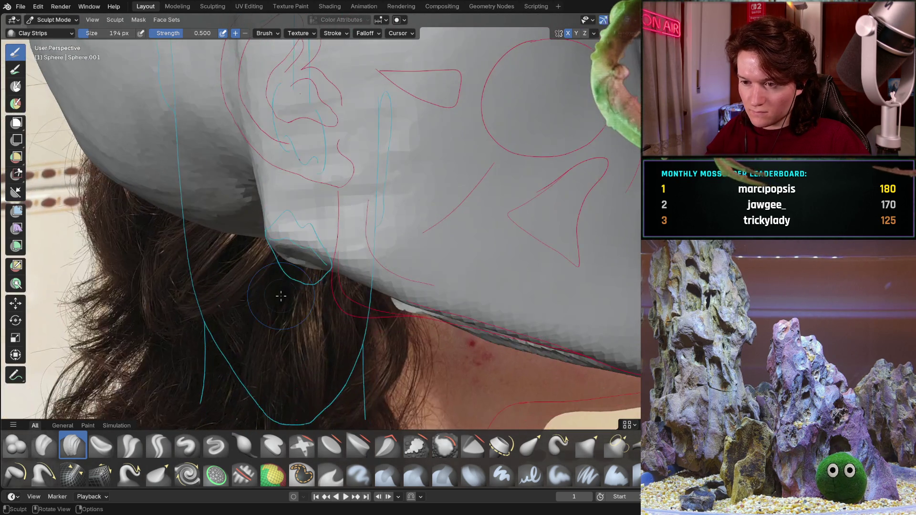
key("KP_3")
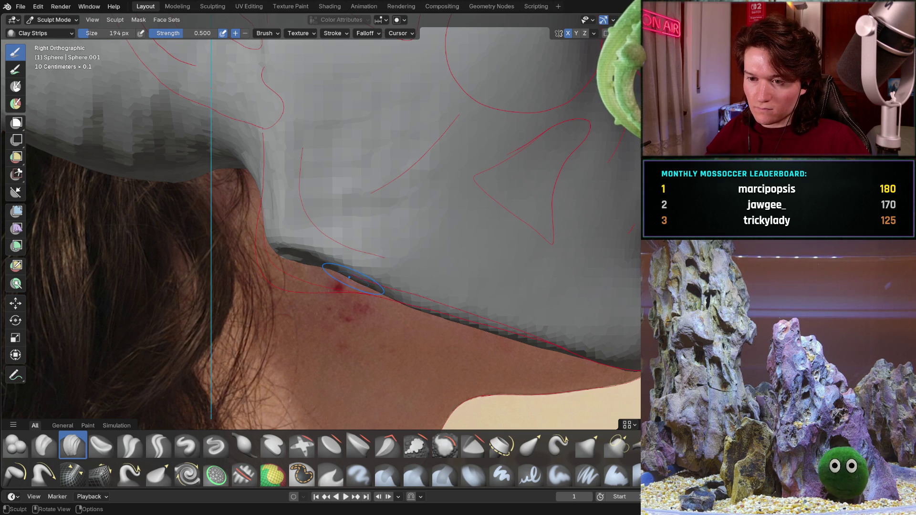
Smooth and build up the jaw underside with Clay Strips, then deepen the crease beneath the jaw
middle_click_drag(353, 279, 348, 226)
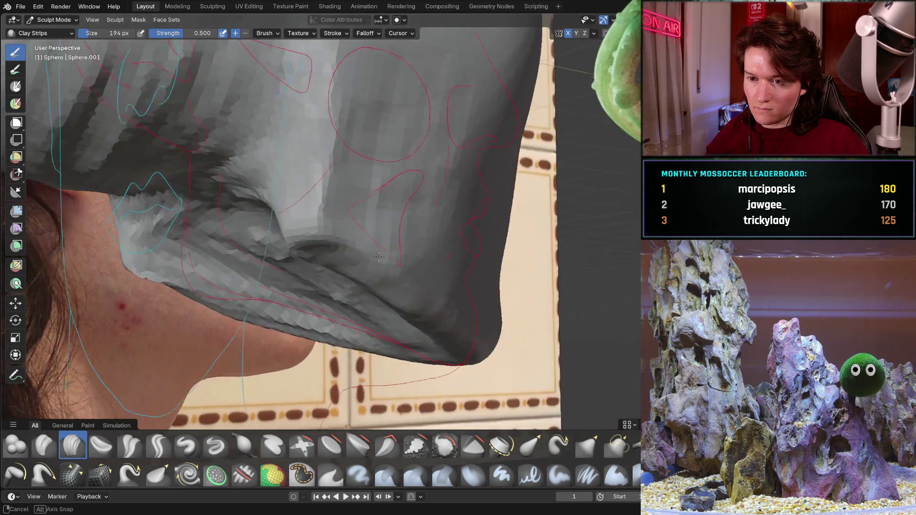
left_click_drag(329, 215, 352, 285)
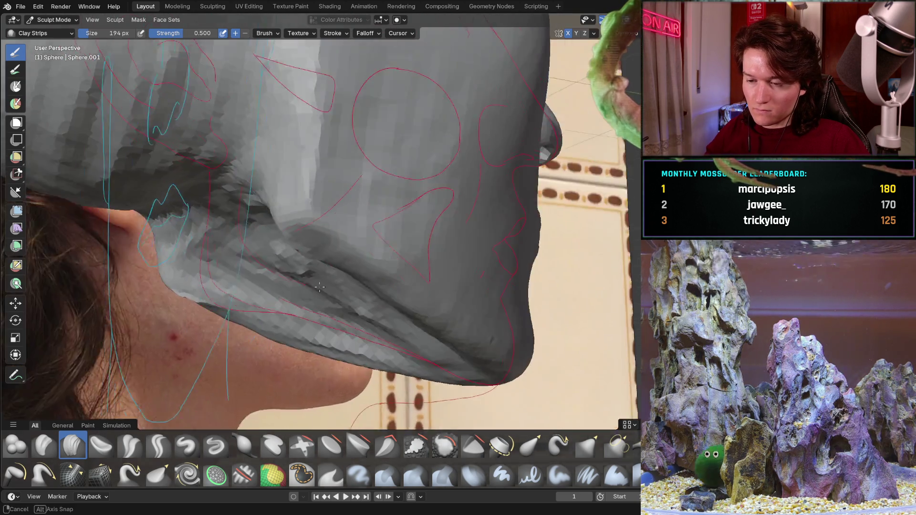
middle_click_drag(396, 323, 434, 282)
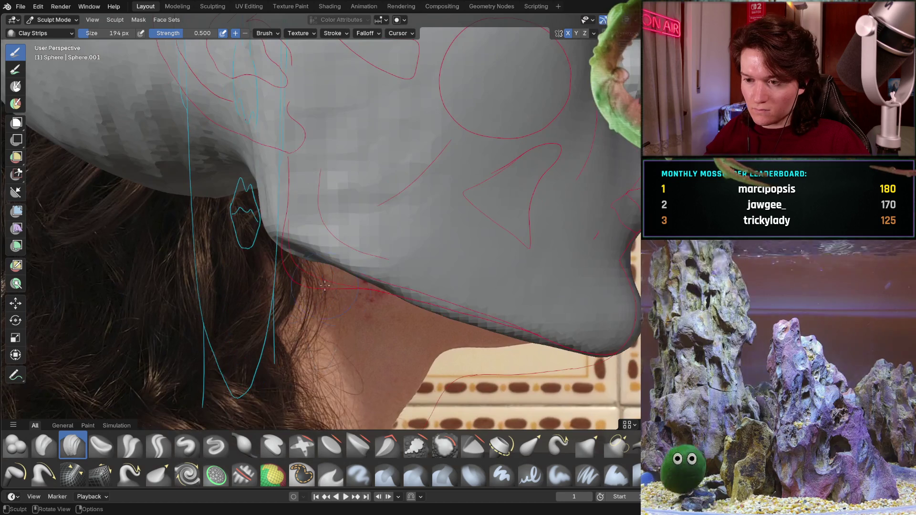
scroll(435, 283, "up", 3)
mouse_move(435, 281)
left_mouse_down()
mouse_move(425, 335)
mouse_move(465, 401)
left_mouse_up()
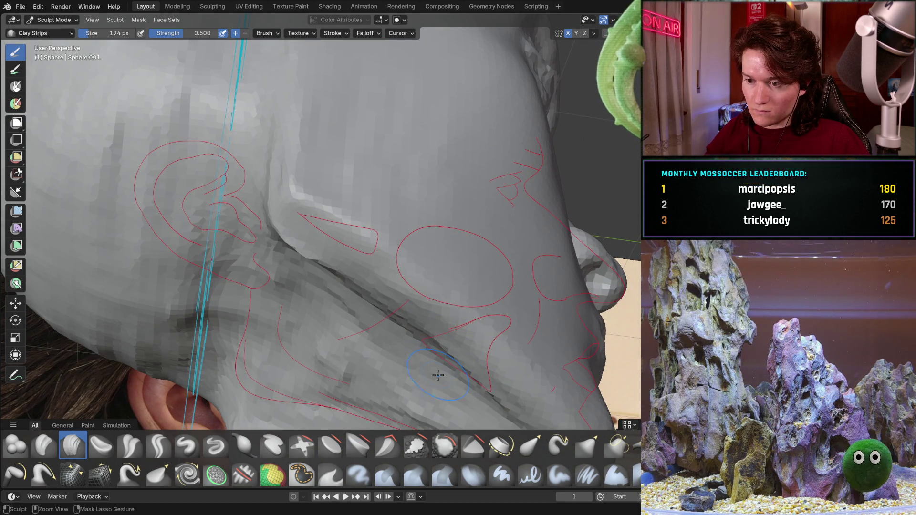
left_click_drag(311, 259, 313, 253)
Check the reshaped jaw in numpad side view, then return to a straight-on front view
middle_click_drag(287, 212, 241, 272)
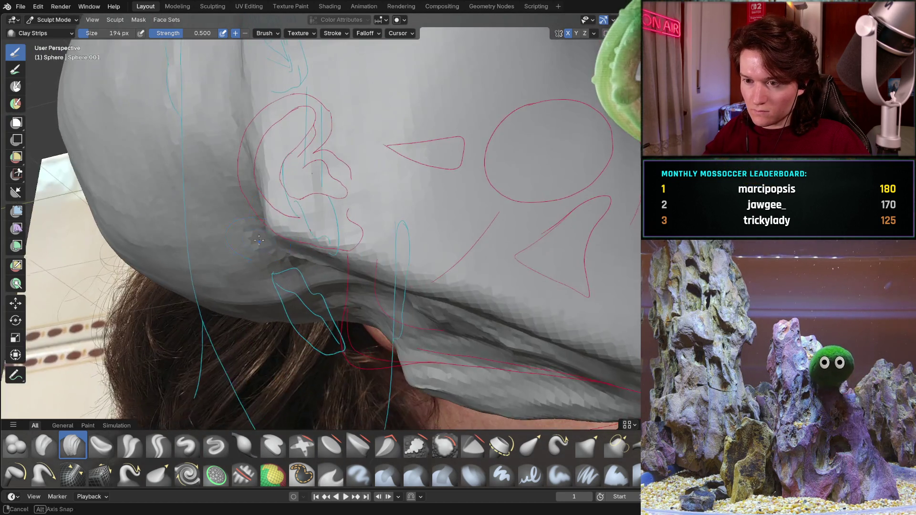
key("KP_3")
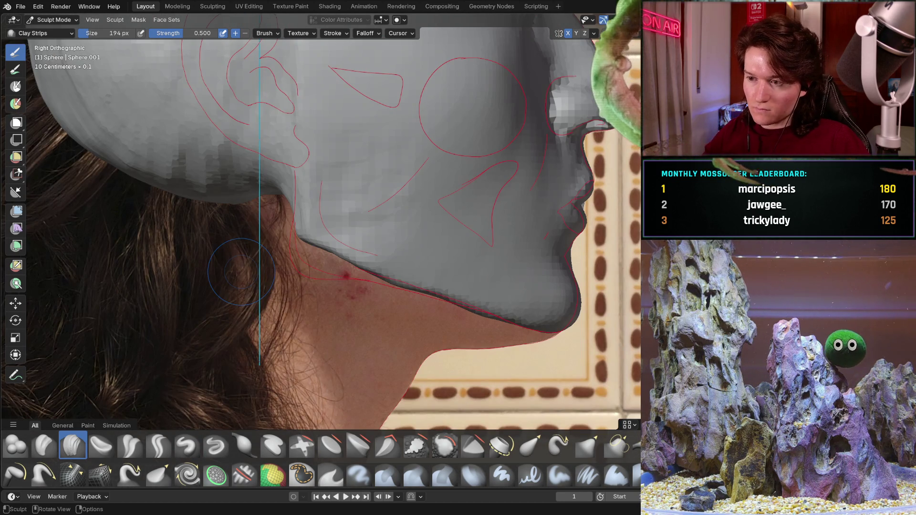
mouse_move(350, 282)
middle_mouse_down()
mouse_move(329, 268)
mouse_move(344, 261)
middle_mouse_up()
key("ctrl+KP_1")
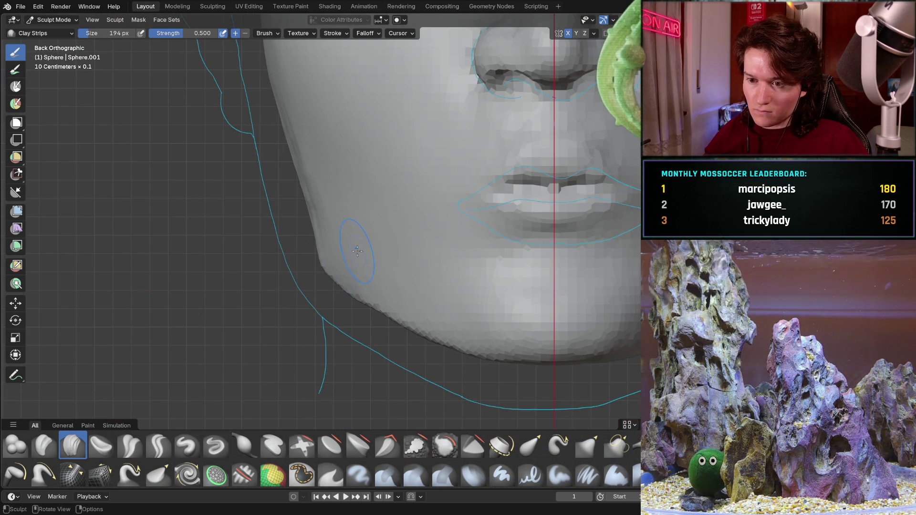
mouse_move(356, 256)
left_mouse_down()
mouse_move(312, 257)
mouse_move(320, 273)
left_mouse_up()
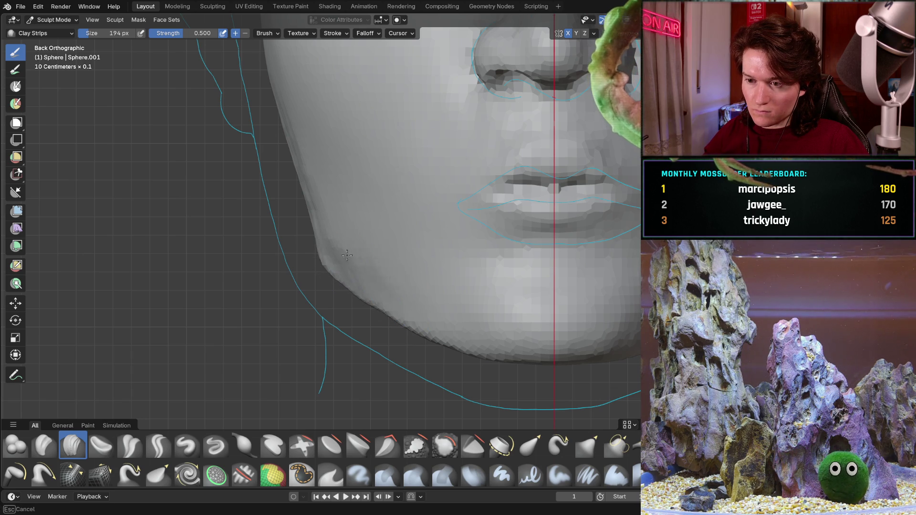
middle_click_drag(331, 258, 321, 230)
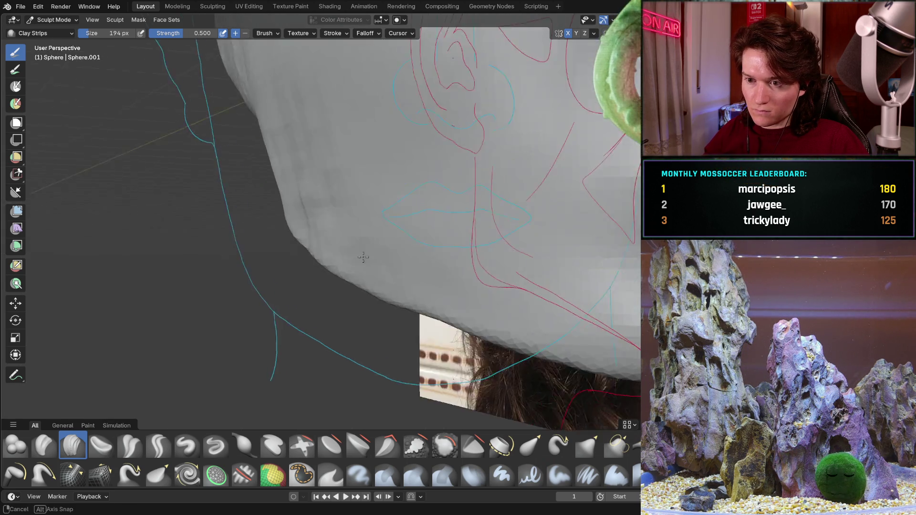
middle_click_drag(393, 280, 361, 255)
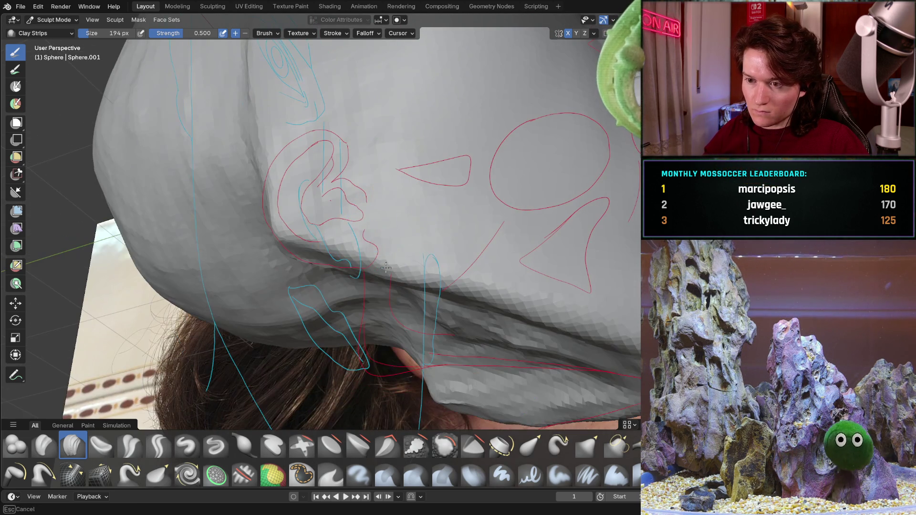
middle_click_drag(427, 279, 427, 279)
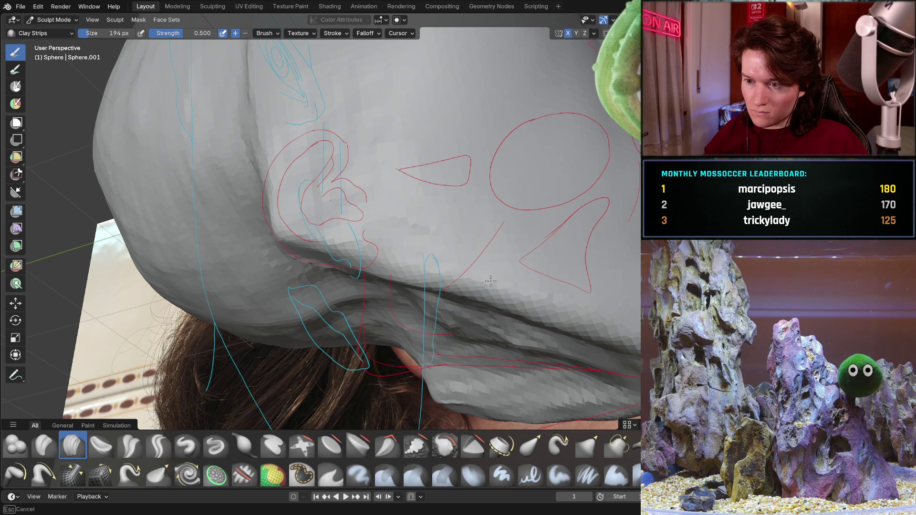
mouse_move(362, 188)
middle_mouse_down()
mouse_move(392, 245)
mouse_move(348, 266)
middle_mouse_up()
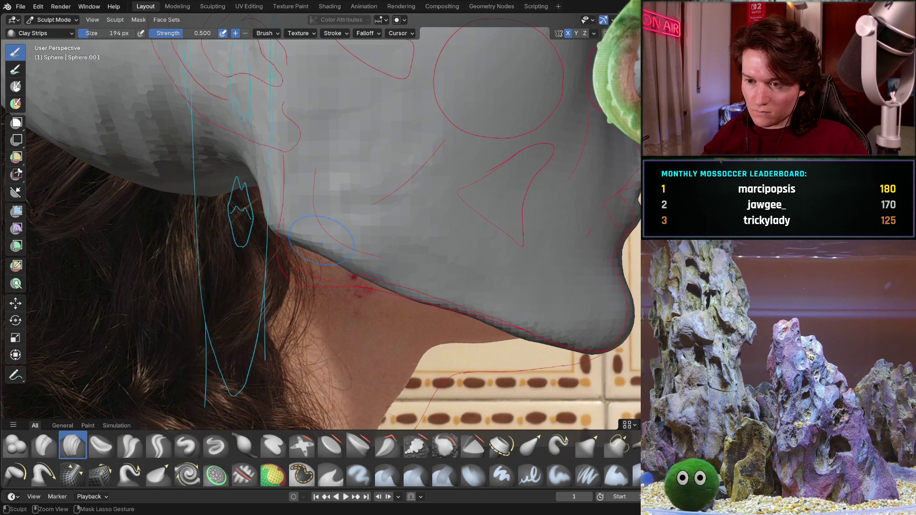
mouse_move(347, 265)
middle_mouse_down()
mouse_move(324, 209)
mouse_move(300, 245)
middle_mouse_up()
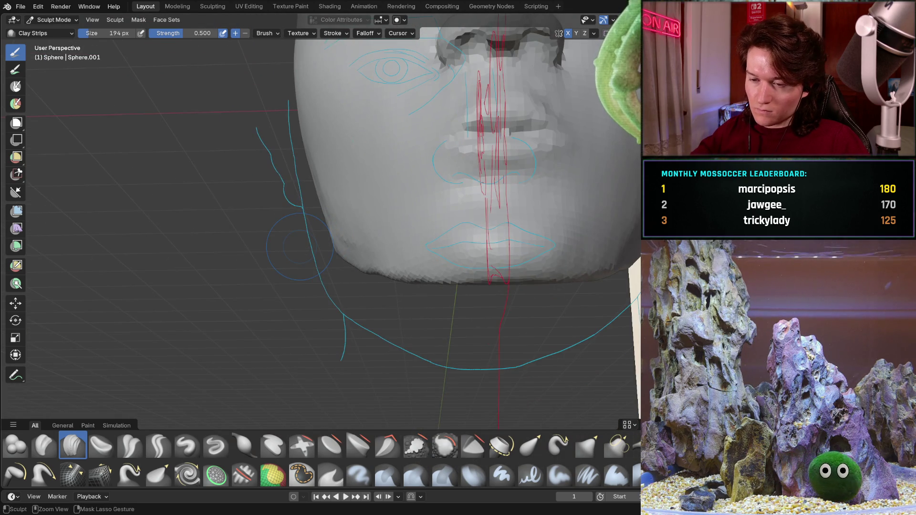
key("ctrl+KP_1")
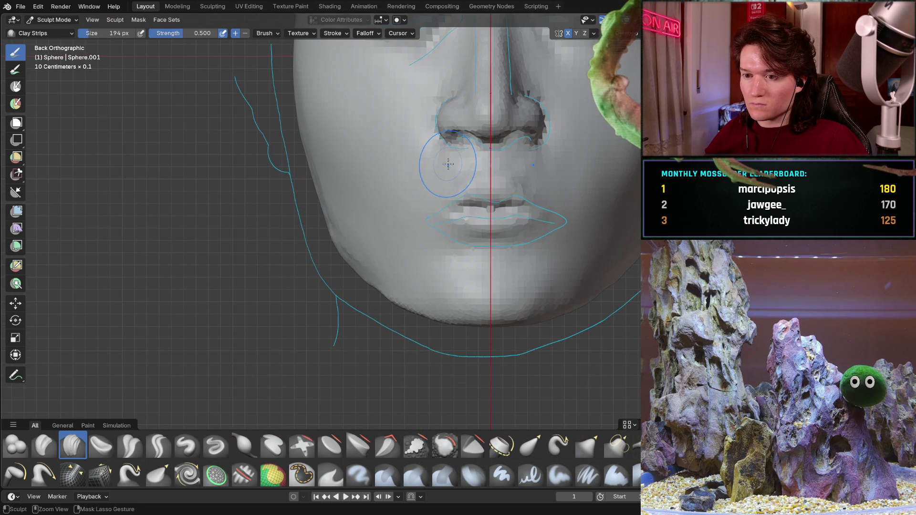
mouse_move(473, 194)
middle_mouse_down()
mouse_move(425, 241)
mouse_move(534, 229)
mouse_move(450, 258)
middle_mouse_up()
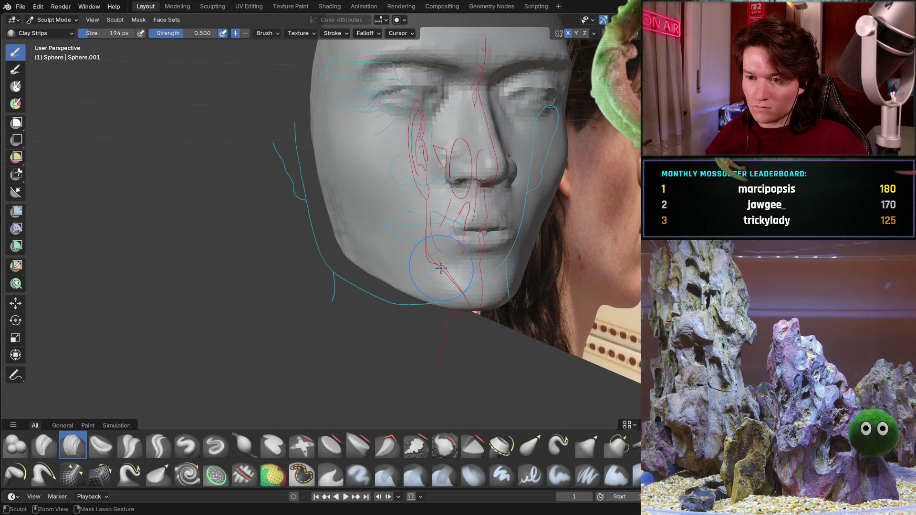
middle_click_drag(440, 269, 397, 267)
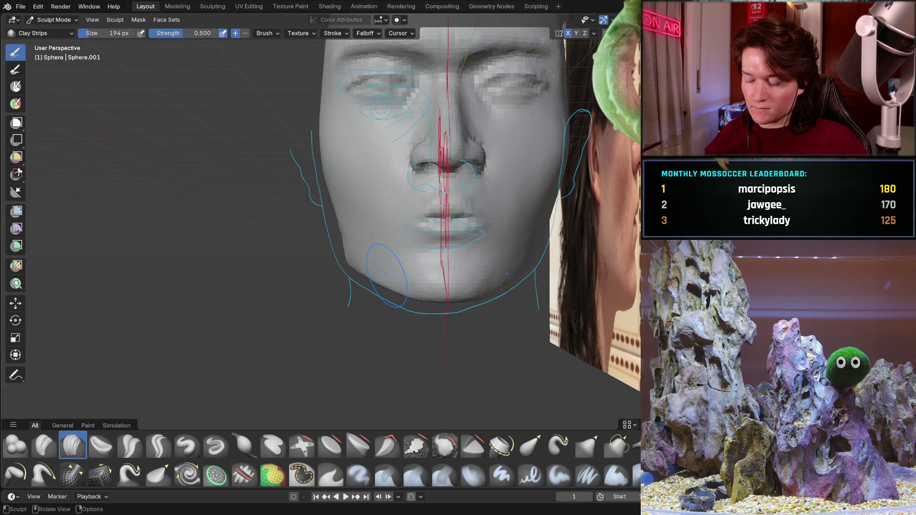
key("ctrl+KP_1")
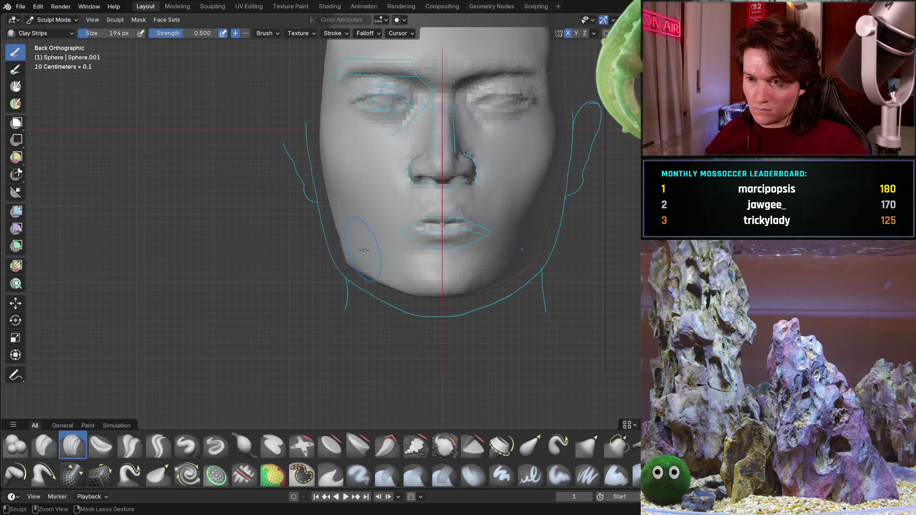
middle_click_drag(364, 249, 442, 193)
mouse_move(414, 253)
middle_mouse_down()
mouse_move(354, 221)
mouse_move(329, 275)
mouse_move(370, 225)
mouse_move(308, 279)
mouse_move(343, 225)
middle_mouse_up()
scroll(371, 226, "up", 5)
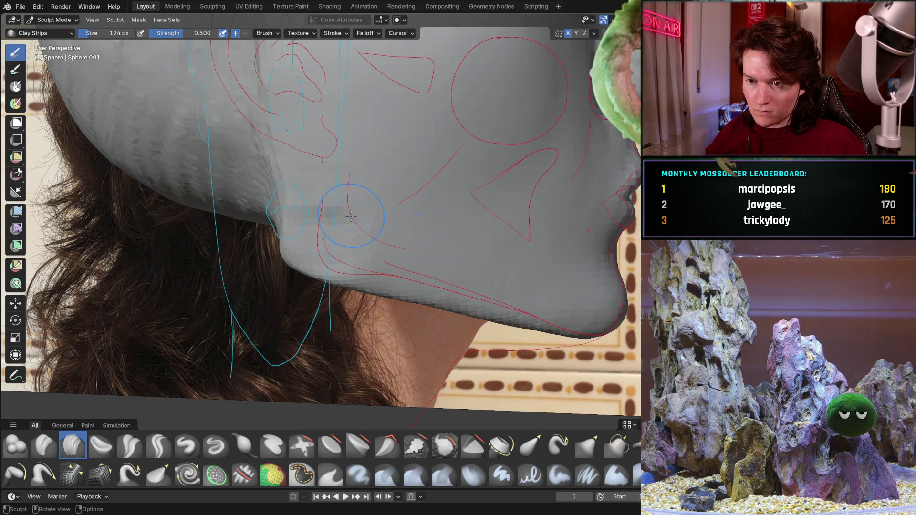
scroll(351, 216, "down", 5)
mouse_move(329, 265)
middle_mouse_down()
mouse_move(306, 313)
mouse_move(238, 275)
middle_mouse_up()
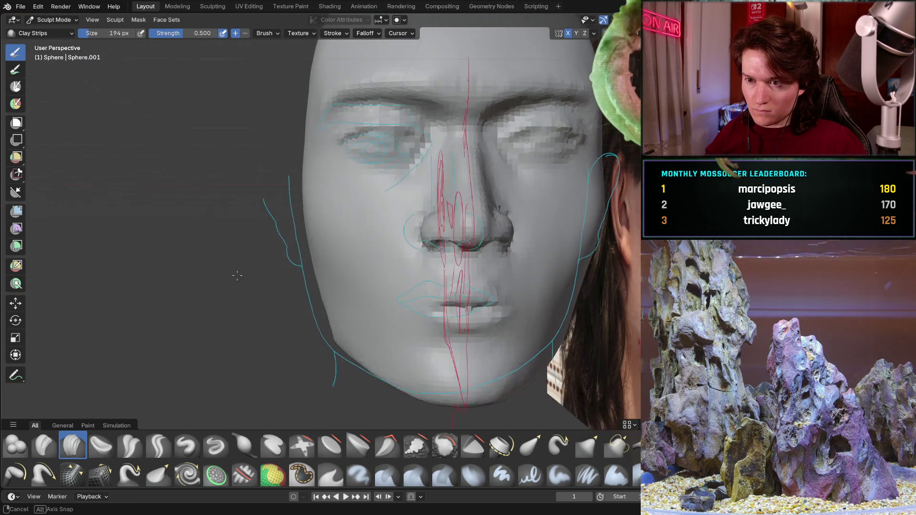
middle_click_drag(238, 275, 223, 264)
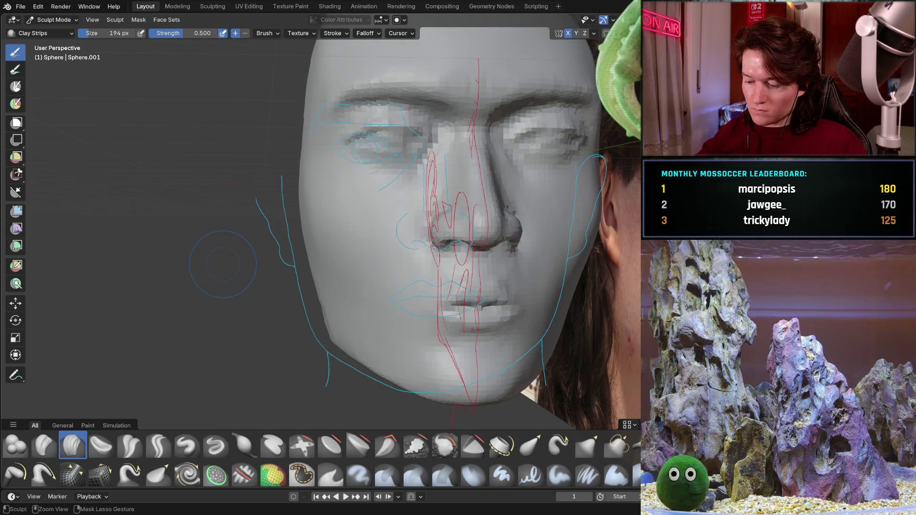
key("ctrl+KP_1")
scroll(327, 186, "up", 5)
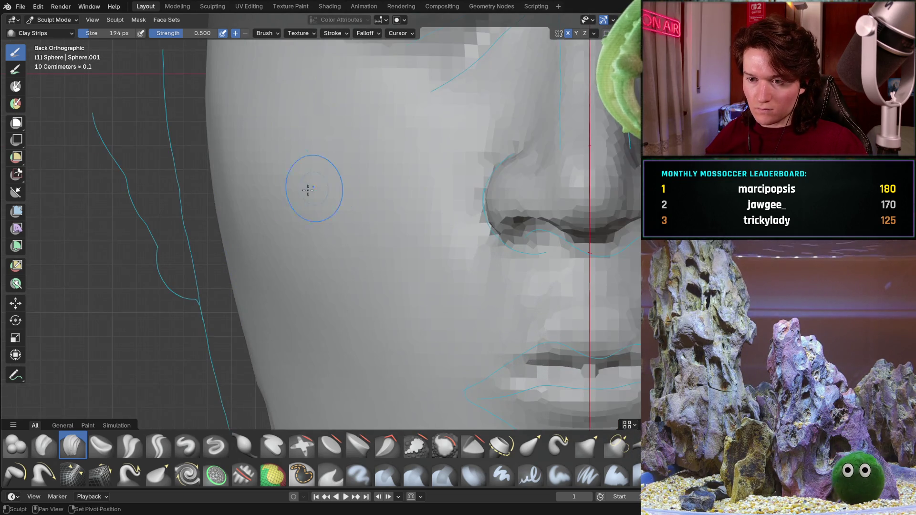
middle_click_drag(328, 187, 340, 300, "shift")
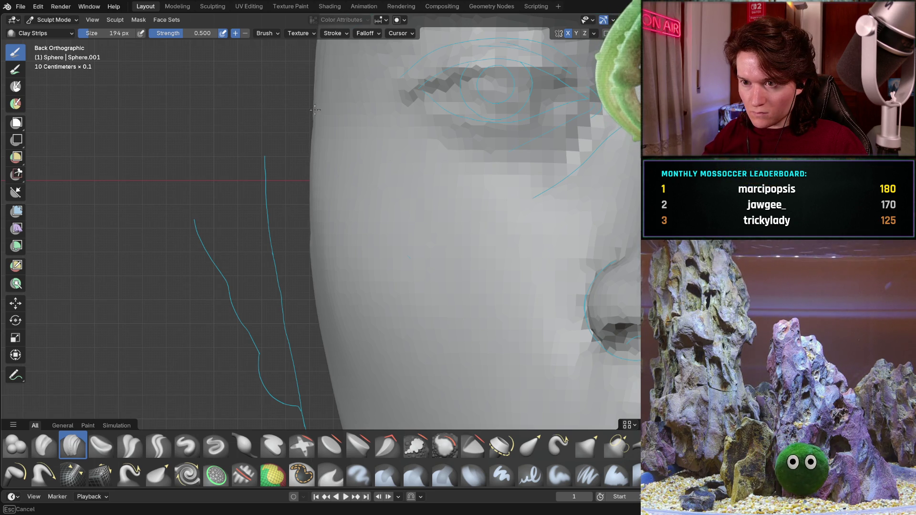
mouse_move(306, 125)
middle_mouse_down()
mouse_move(320, 193)
mouse_move(286, 215)
mouse_move(248, 262)
mouse_move(365, 264)
mouse_move(280, 307)
mouse_move(266, 333)
mouse_move(284, 327)
mouse_move(231, 230)
mouse_move(226, 237)
mouse_move(347, 264)
mouse_move(287, 273)
mouse_move(329, 285)
mouse_move(374, 277)
mouse_move(381, 265)
mouse_move(358, 262)
middle_mouse_up()
scroll(287, 214, "down", 4)
scroll(357, 261, "up", 2)
scroll(335, 256, "up", 2)
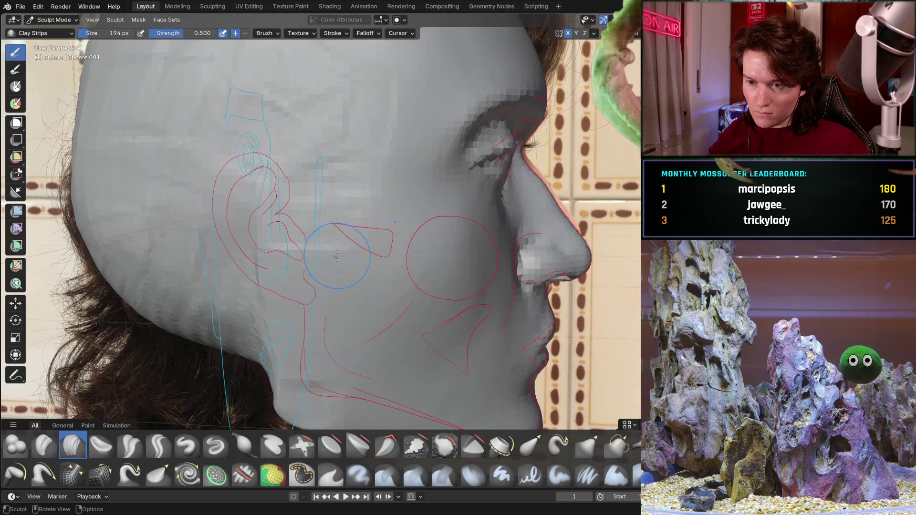
scroll(329, 243, "down", 2)
scroll(337, 247, "down", 2)
scroll(343, 251, "down", 2)
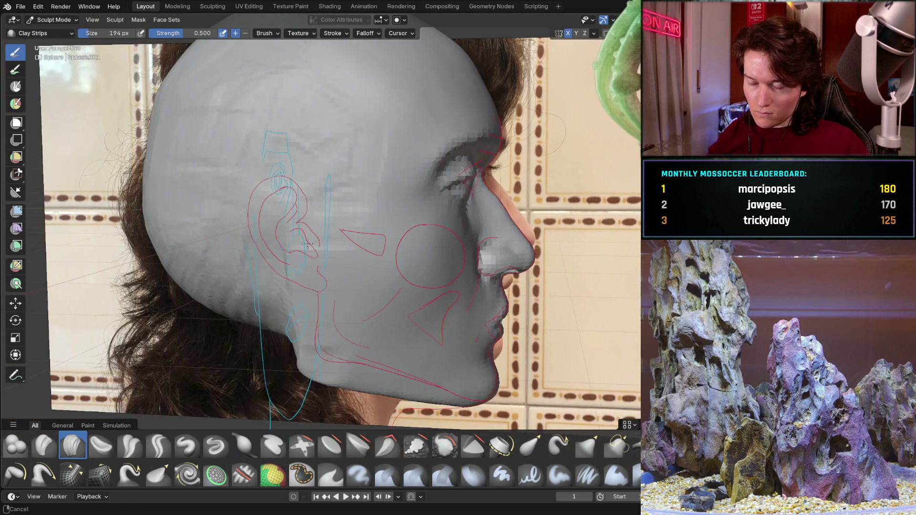
scroll(354, 256, "down", 1)
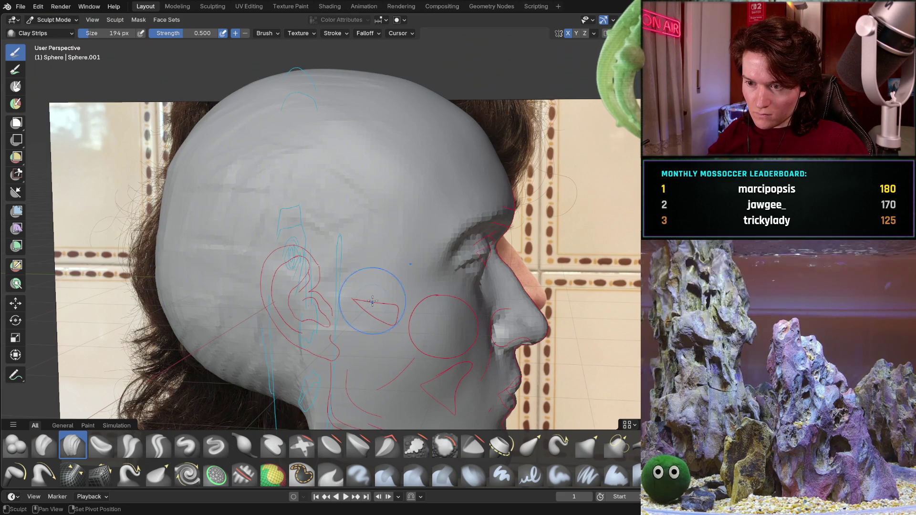
left_click_drag(395, 251, 396, 256)
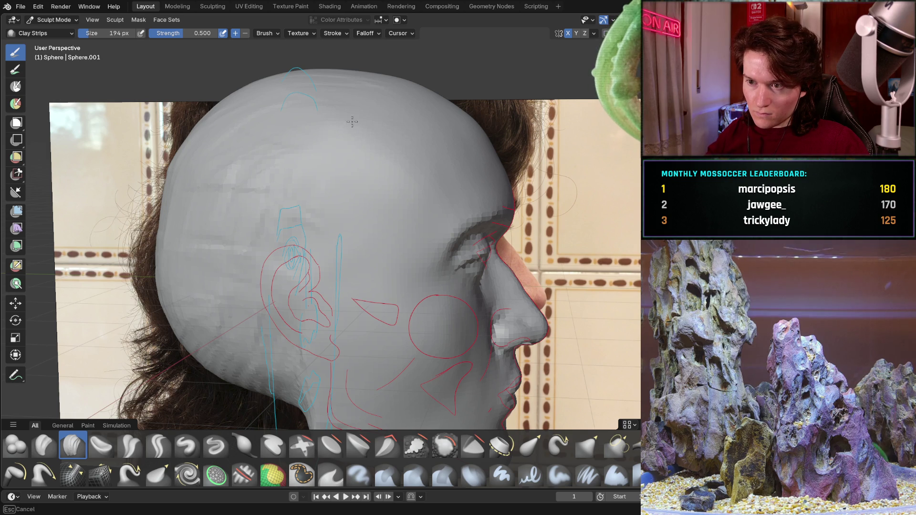
middle_click_drag(412, 156, 430, 142)
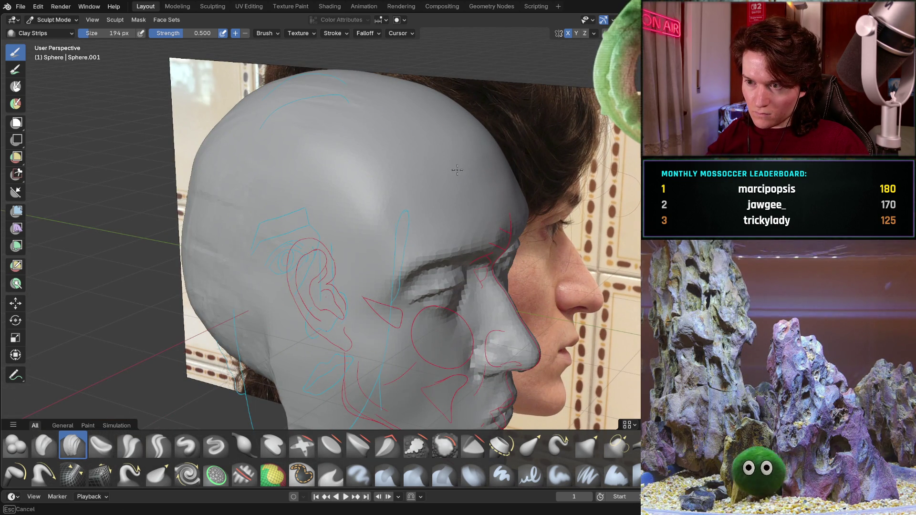
middle_click_drag(468, 158, 477, 120)
middle_click_drag(371, 214, 372, 195, "ctrl")
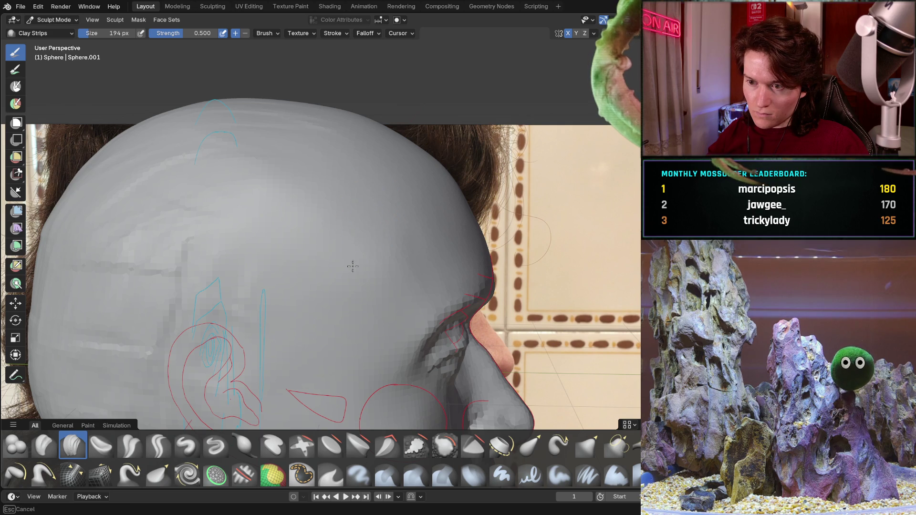
mouse_move(351, 187)
middle_mouse_down()
mouse_move(314, 227)
mouse_move(348, 260)
mouse_move(395, 149)
middle_mouse_up()
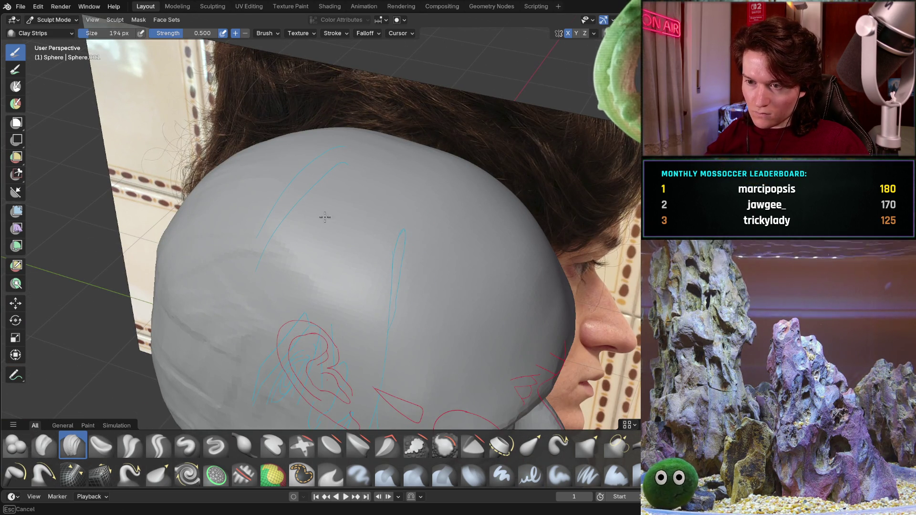
middle_click_drag(223, 163, 412, 188)
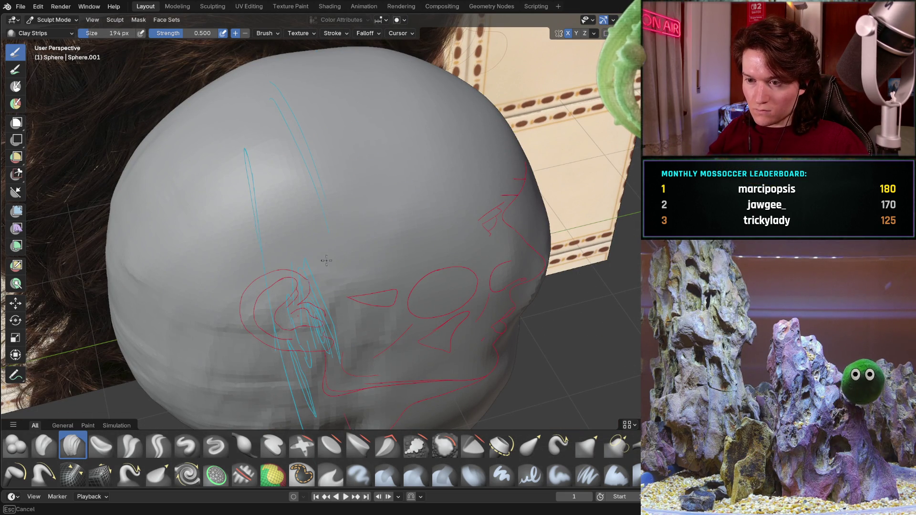
middle_click_drag(361, 282, 381, 198)
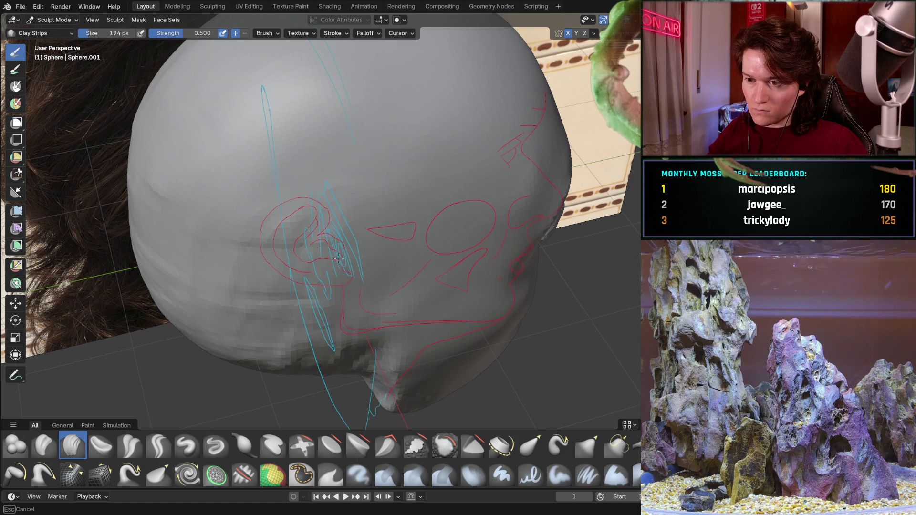
middle_click_drag(346, 254, 164, 180)
key("Escape")
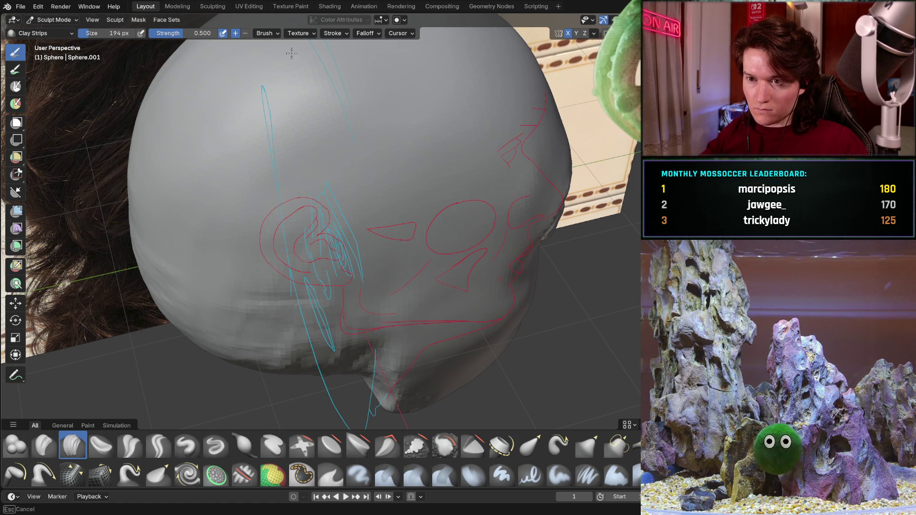
middle_click_drag(190, 139, 237, 109)
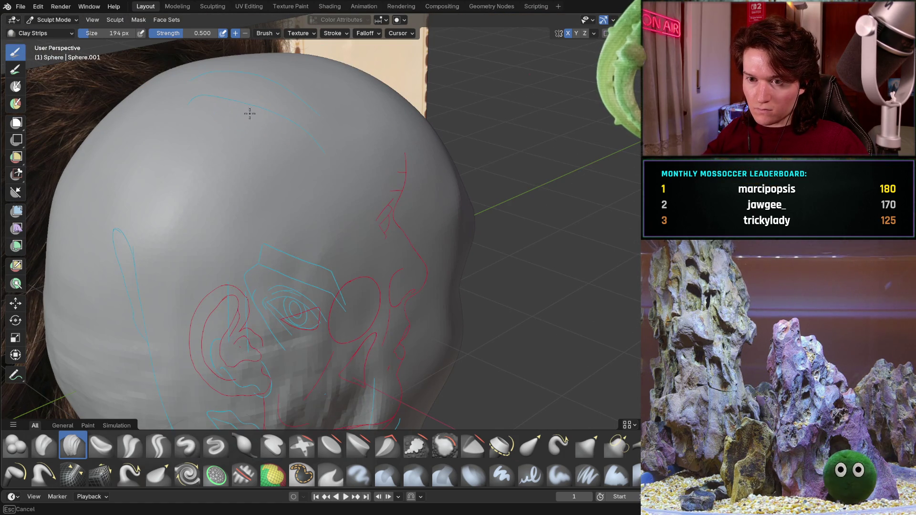
middle_click_drag(194, 154, 242, 138)
key("Escape")
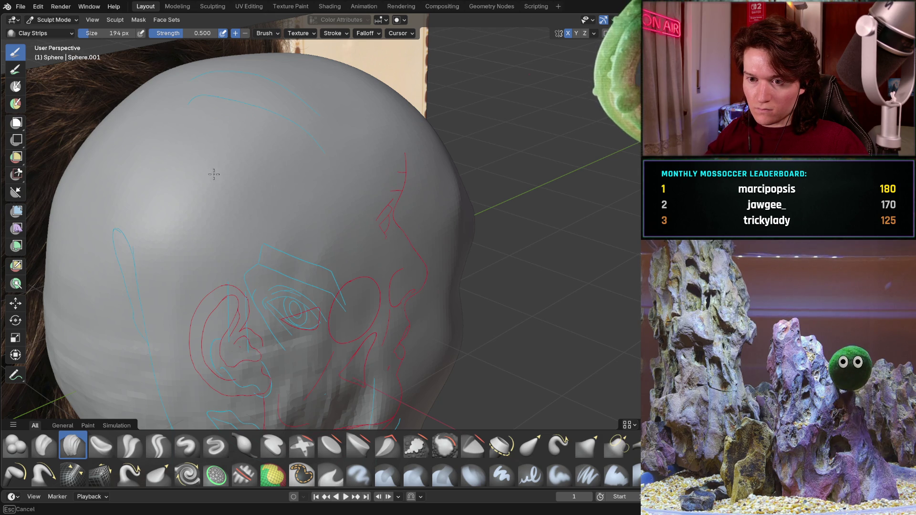
middle_click_drag(179, 209, 255, 135)
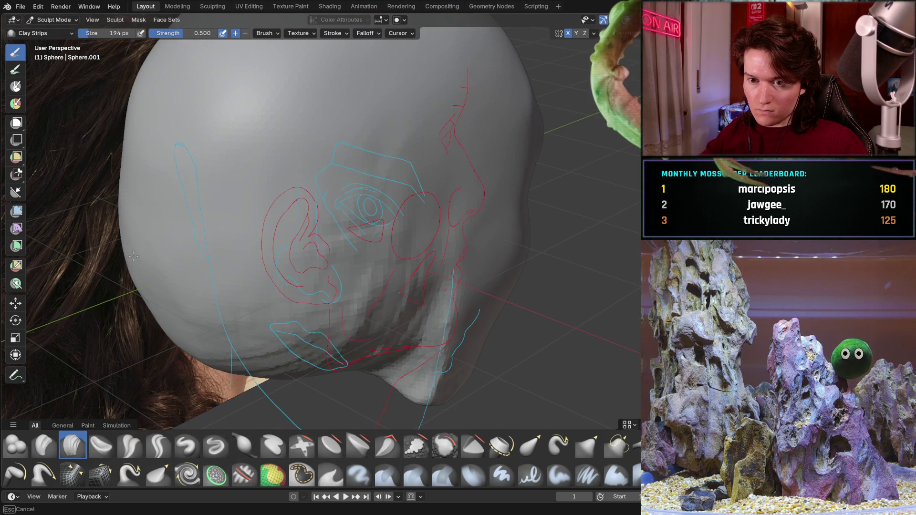
middle_click_drag(158, 212, 283, 155)
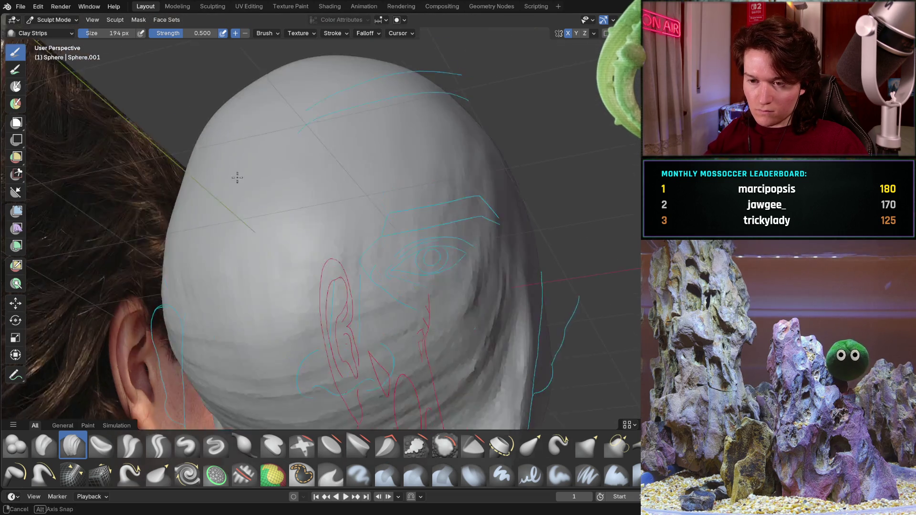
middle_click_drag(264, 248, 244, 251)
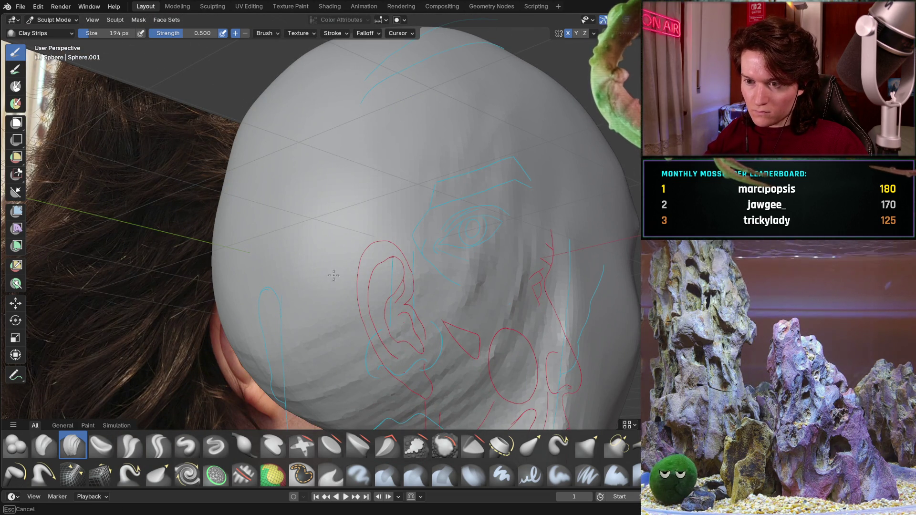
mouse_move(340, 233)
middle_mouse_down()
mouse_move(308, 226)
mouse_move(355, 168)
middle_mouse_up()
scroll(308, 226, "down", 3)
scroll(308, 226, "up", 3)
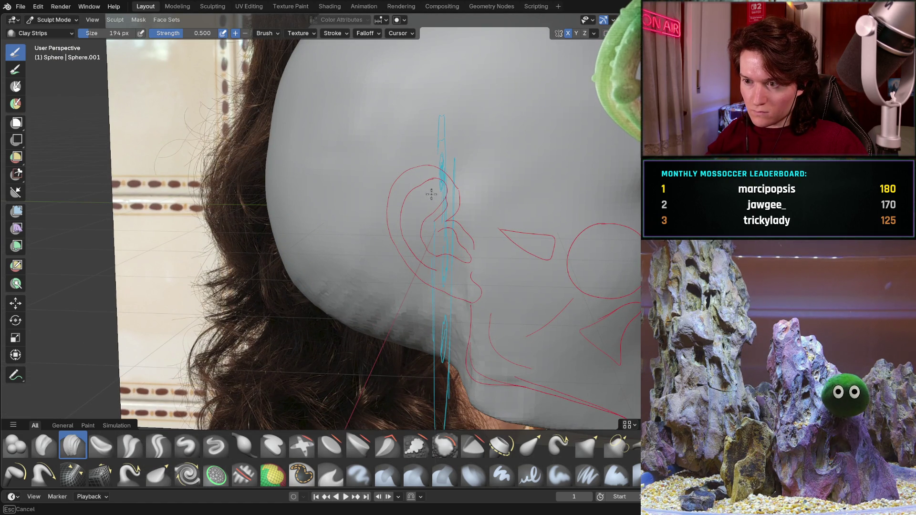
middle_click_drag(435, 193, 418, 274)
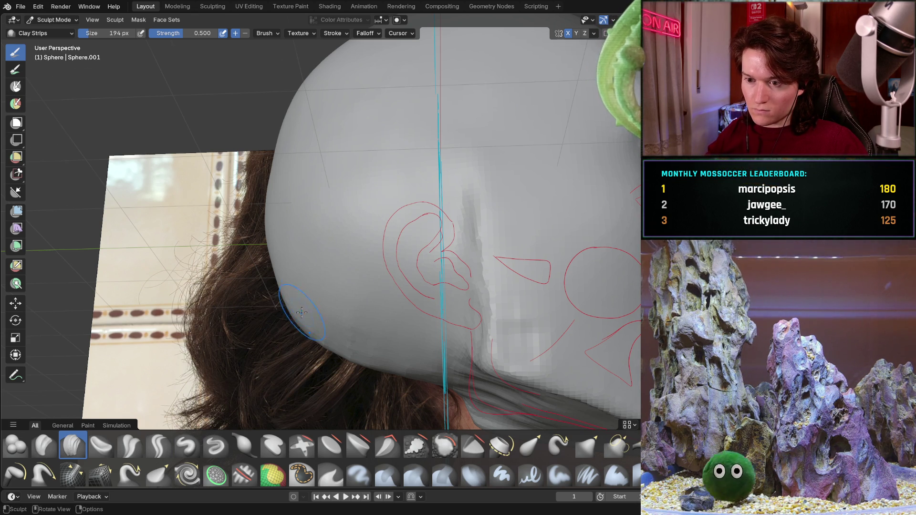
middle_click_drag(286, 295, 321, 358)
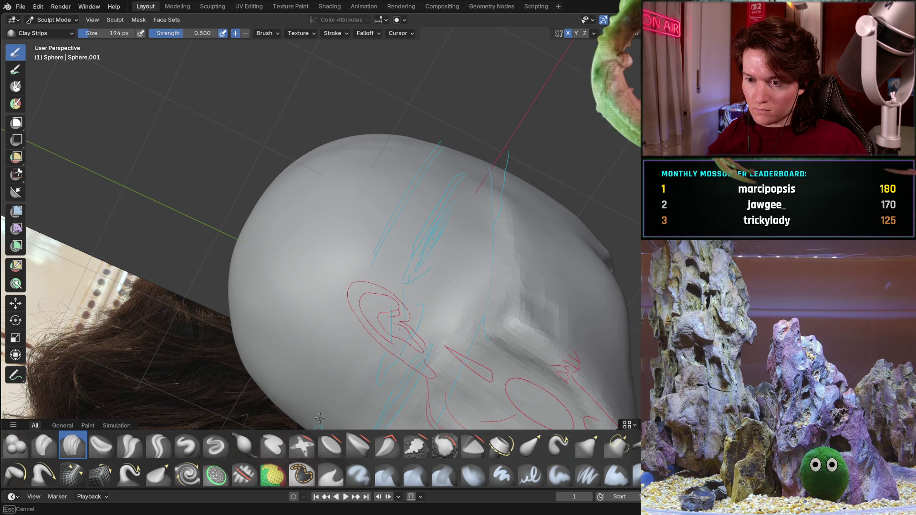
mouse_move(392, 364)
middle_mouse_down()
mouse_move(373, 315)
mouse_move(392, 280)
mouse_move(487, 216)
middle_mouse_up()
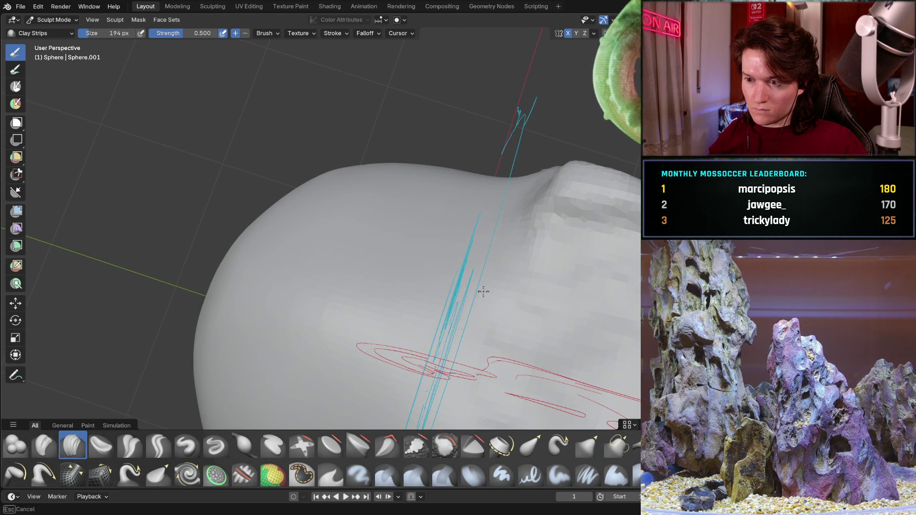
mouse_move(418, 419)
middle_mouse_down()
mouse_move(519, 239)
mouse_move(420, 281)
mouse_move(504, 193)
middle_mouse_up()
middle_click_drag(566, 167, 628, 298)
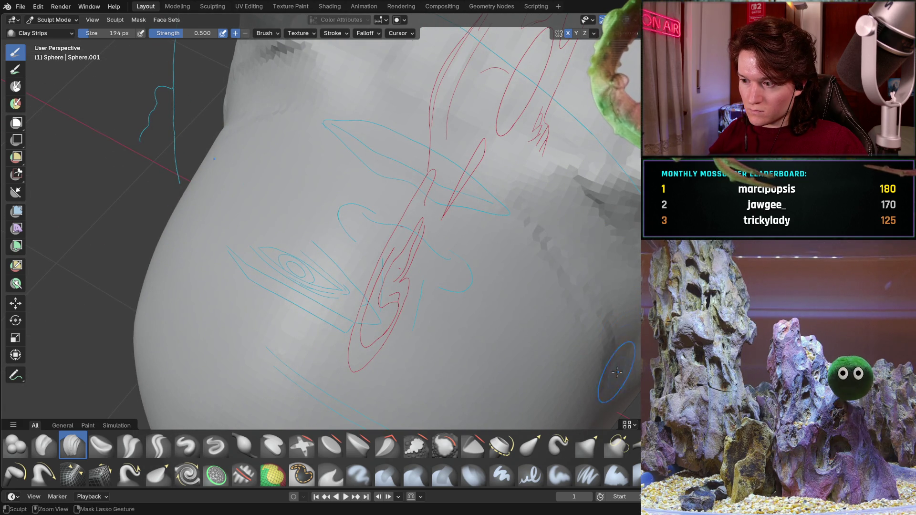
middle_click_drag(615, 357, 339, 315)
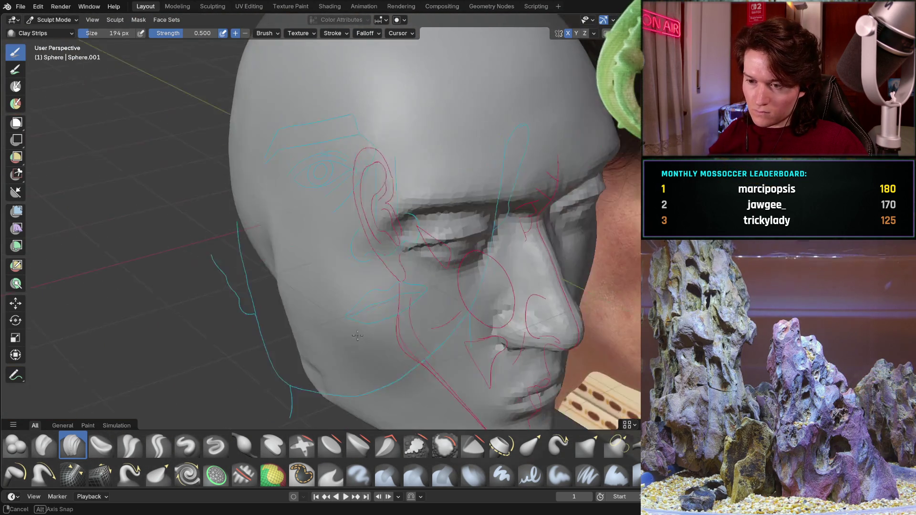
mouse_move(339, 315)
middle_mouse_down()
mouse_move(410, 304)
mouse_move(325, 300)
middle_mouse_up()
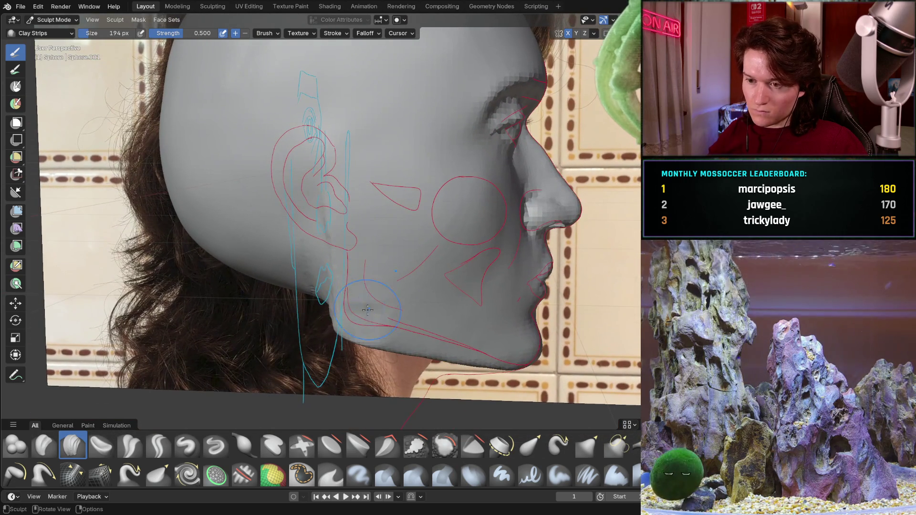
Build up the mesh near the ear and jaw in side view, then orbit to a frontal view of the lips and chin
key("KP_3")
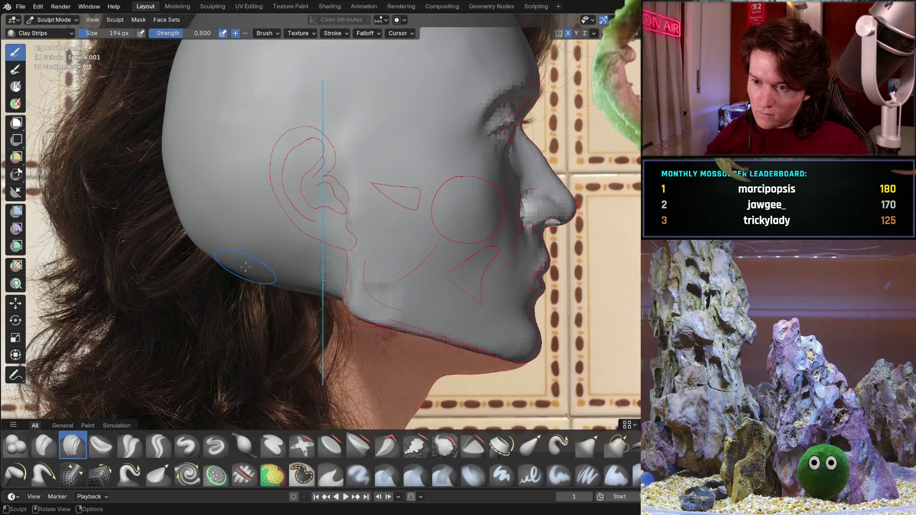
scroll(311, 301, "up", 3)
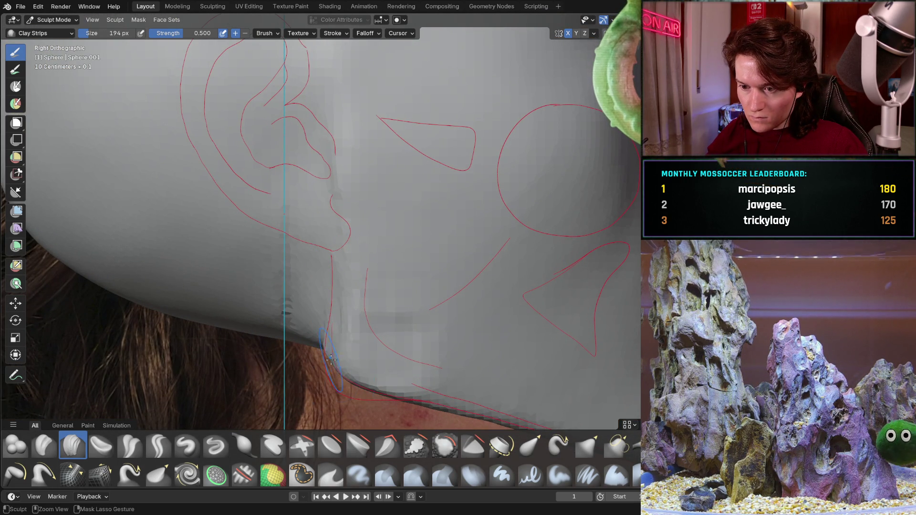
middle_click_drag(315, 333, 271, 289)
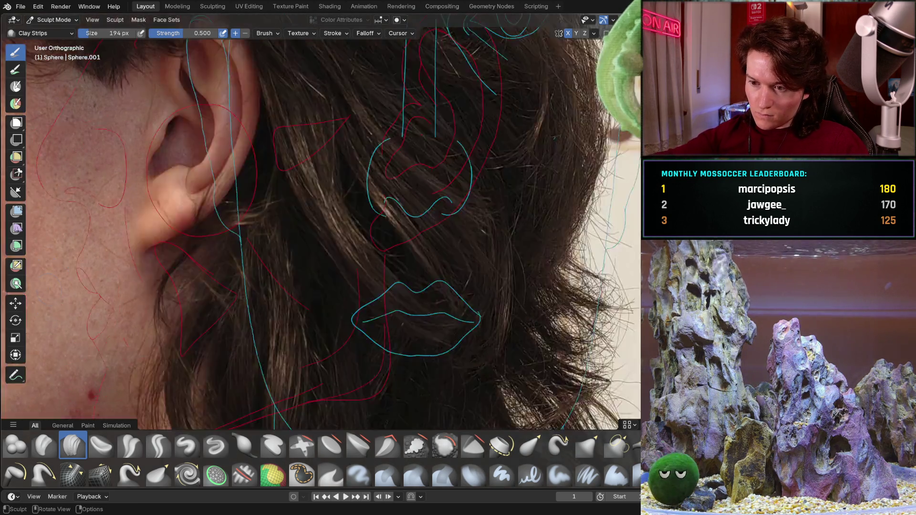
mouse_move(270, 289)
middle_mouse_down()
mouse_move(341, 179)
mouse_move(256, 264)
mouse_move(223, 261)
middle_mouse_up()
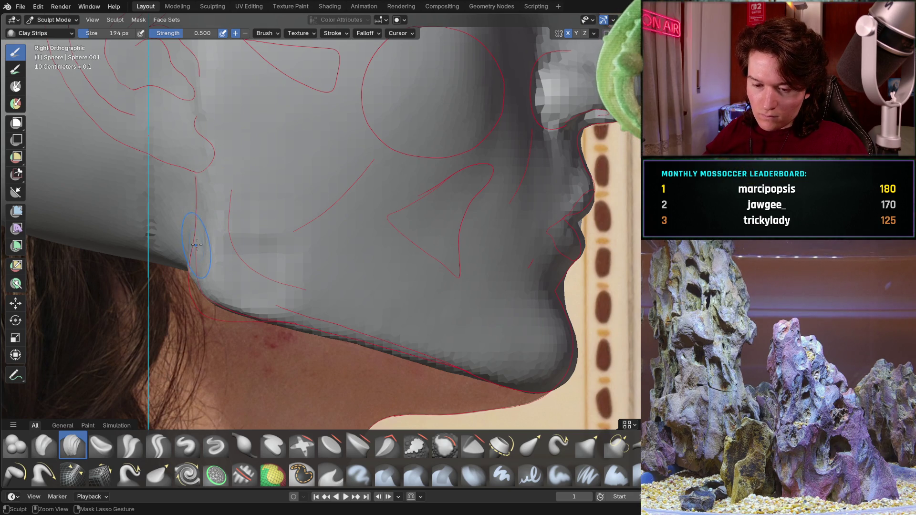
left_click_drag(200, 238, 212, 300)
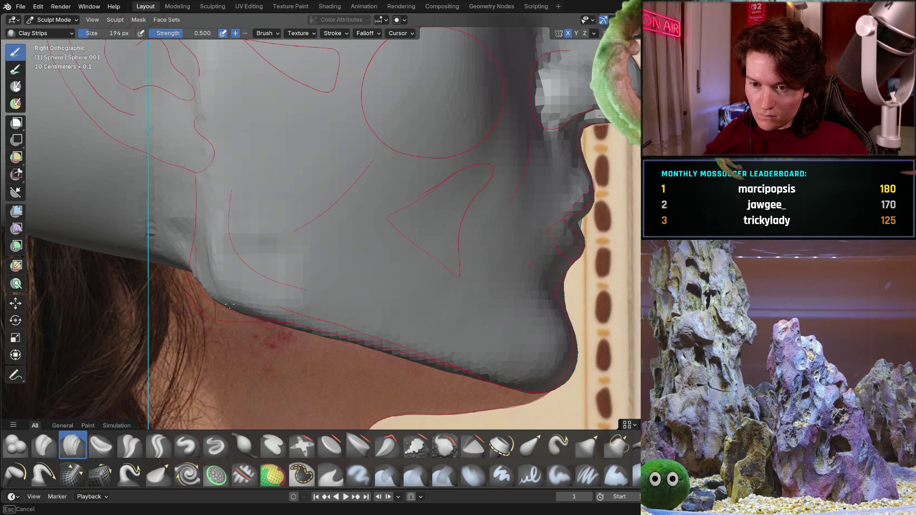
middle_click_drag(217, 299, 237, 265)
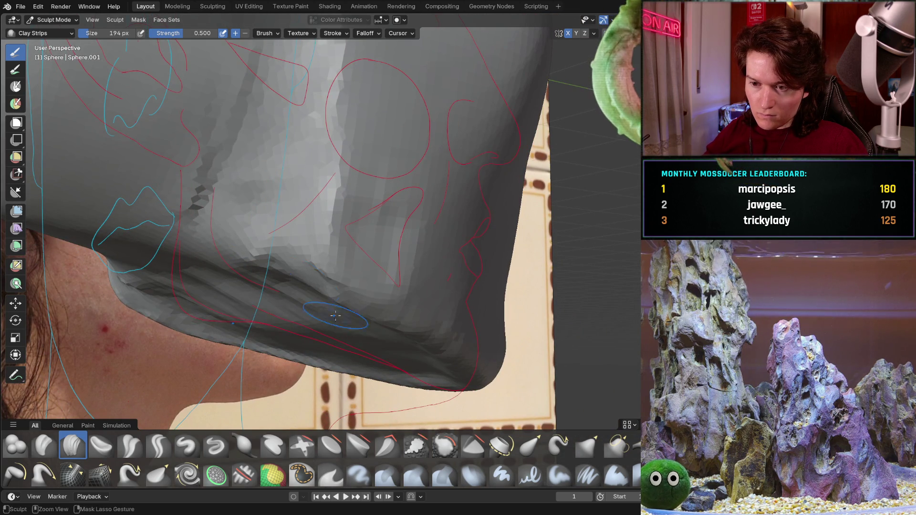
middle_click_drag(345, 323, 186, 230, "ctrl")
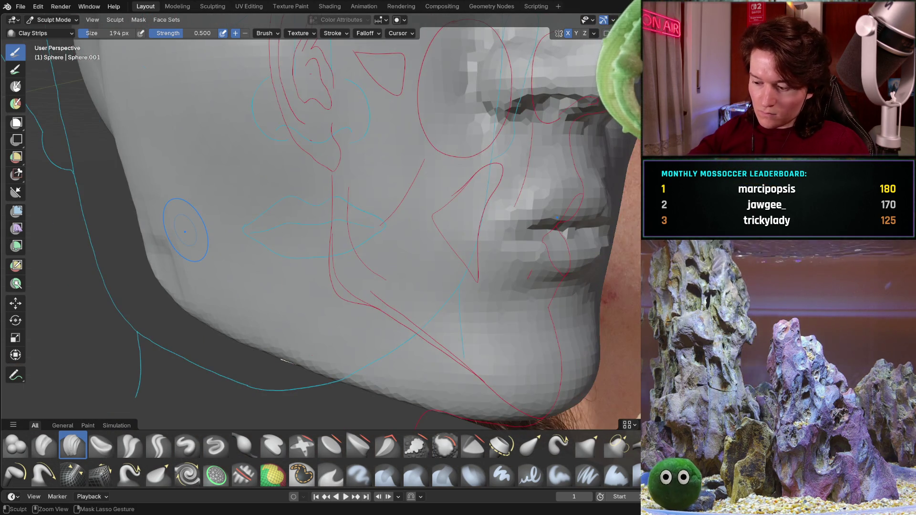
key("ctrl+KP_1")
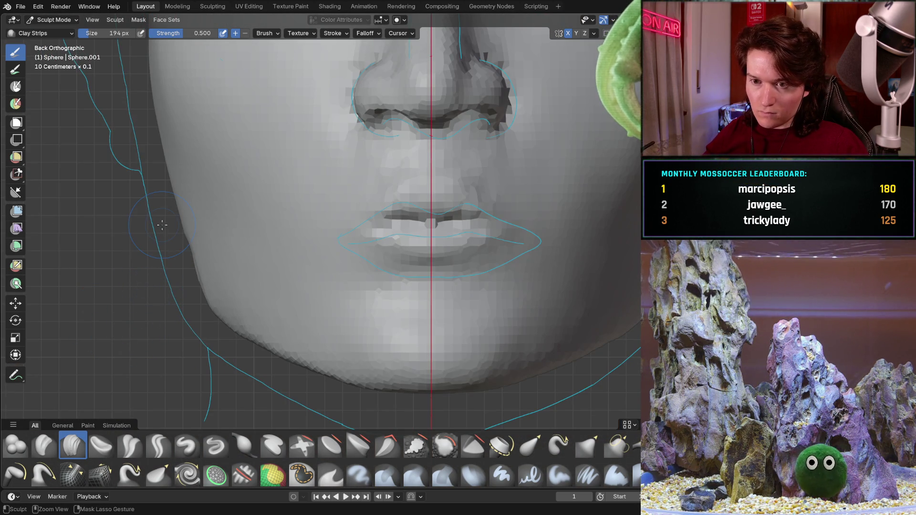
scroll(158, 225, "down", 4)
mouse_move(194, 231)
middle_mouse_down()
mouse_move(263, 231)
mouse_move(273, 215)
middle_mouse_up()
scroll(262, 231, "up", 5)
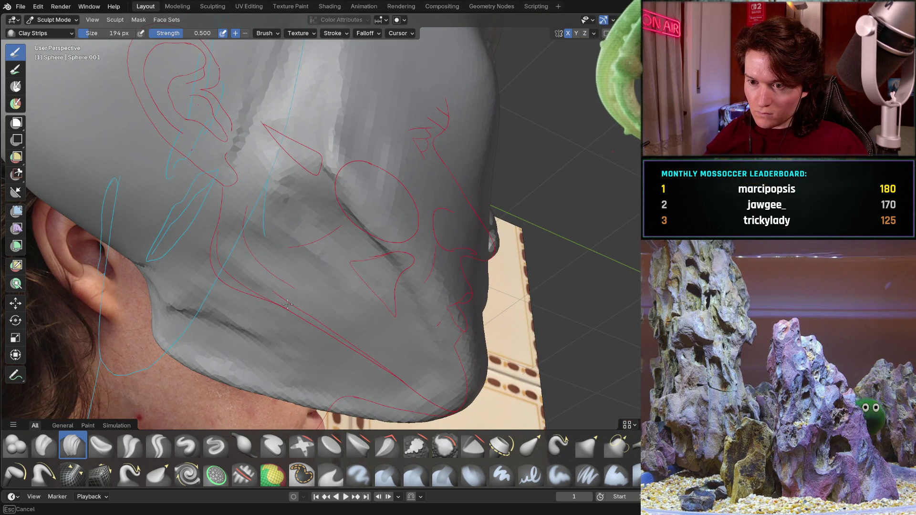
mouse_move(252, 166)
middle_mouse_down()
mouse_move(242, 169)
mouse_move(302, 148)
mouse_move(181, 193)
middle_mouse_up()
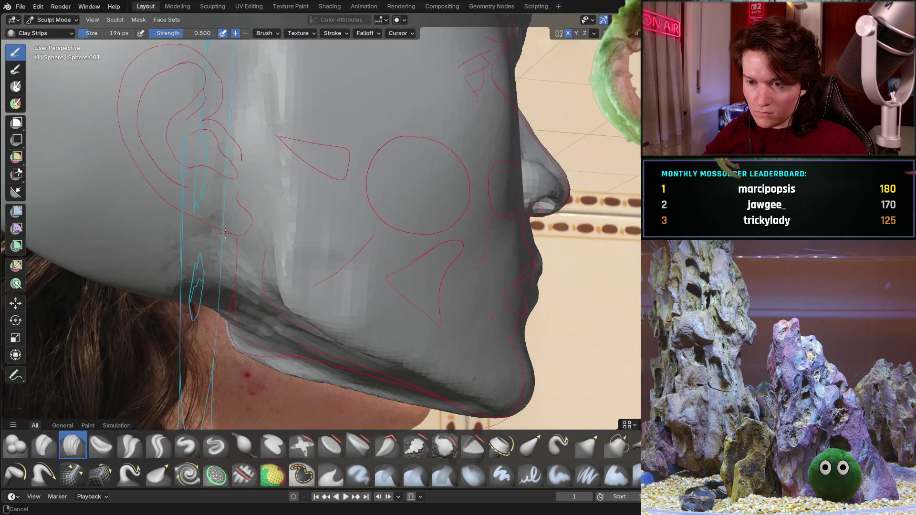
scroll(206, 228, "up", 5)
mouse_move(256, 184)
middle_mouse_down()
mouse_move(317, 170)
mouse_move(309, 210)
middle_mouse_up()
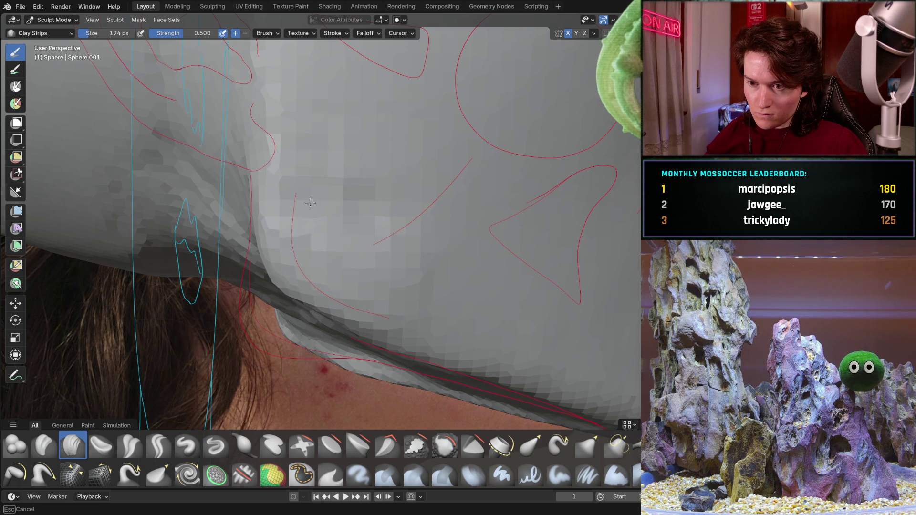
middle_click_drag(339, 203, 252, 225)
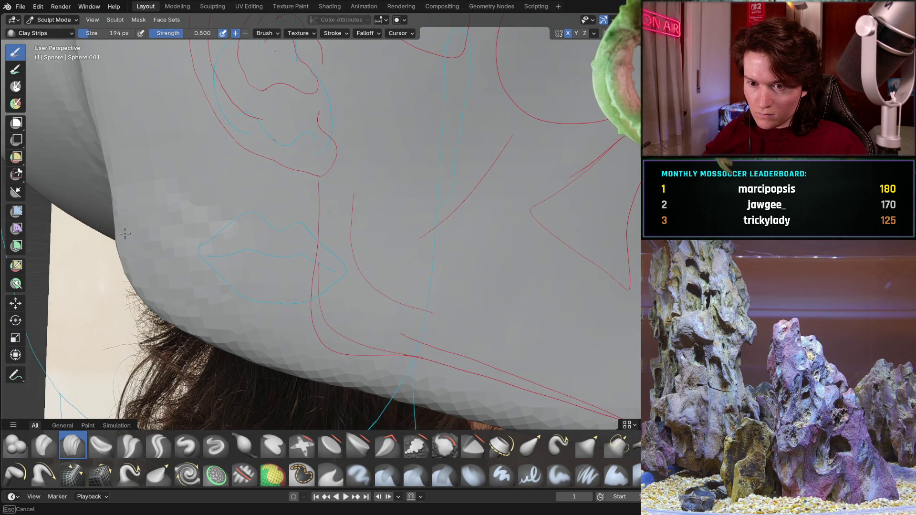
middle_click_drag(135, 248, 137, 248)
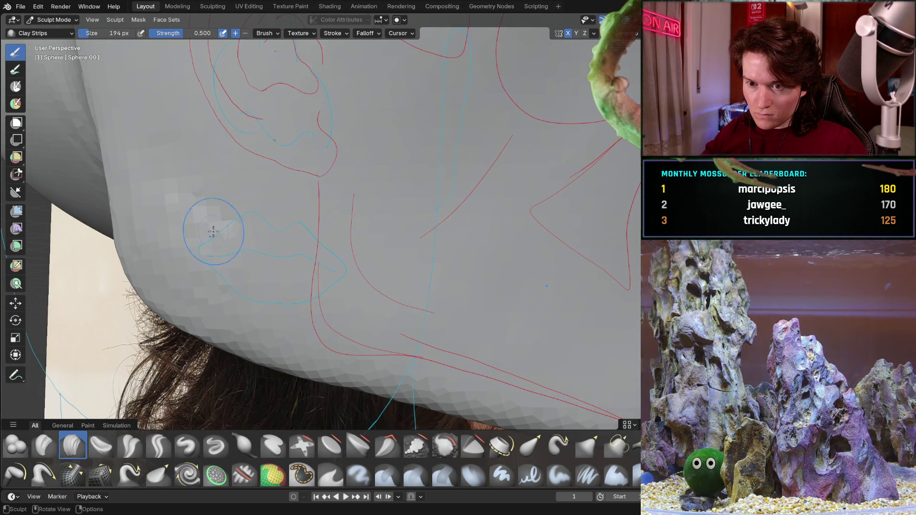
mouse_move(231, 157)
middle_mouse_down()
mouse_move(164, 265)
mouse_move(176, 256)
middle_mouse_up()
key("ctrl+KP_1")
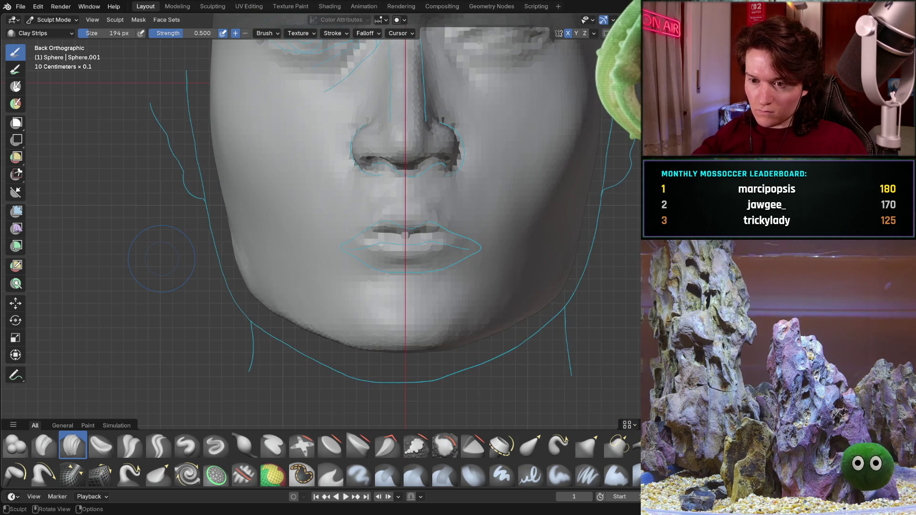
mouse_move(224, 289)
middle_mouse_down()
mouse_move(225, 206)
mouse_move(225, 216)
middle_mouse_up()
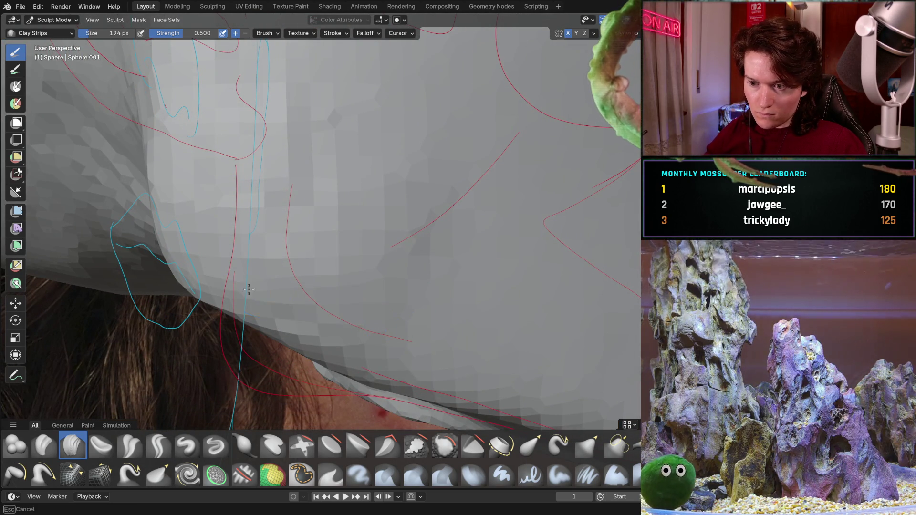
mouse_move(258, 287)
middle_mouse_down()
mouse_move(296, 241)
mouse_move(323, 248)
middle_mouse_up()
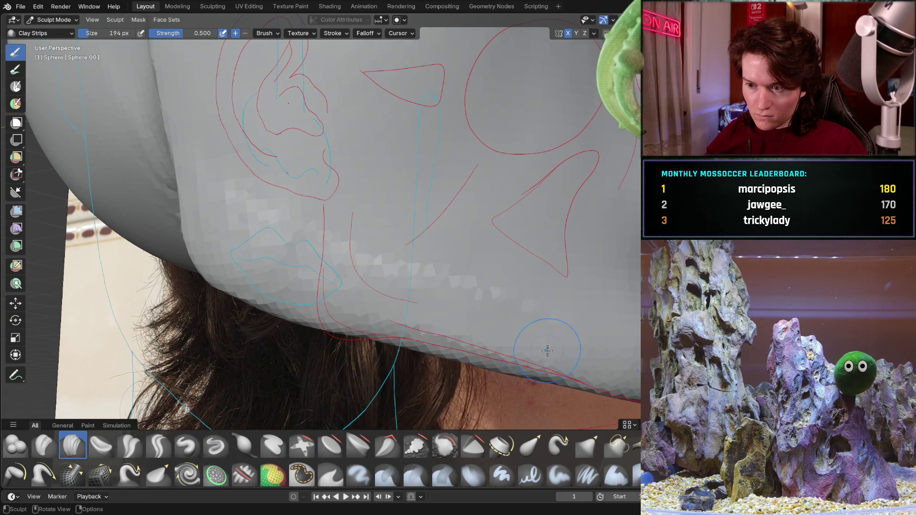
middle_click_drag(566, 356, 447, 285)
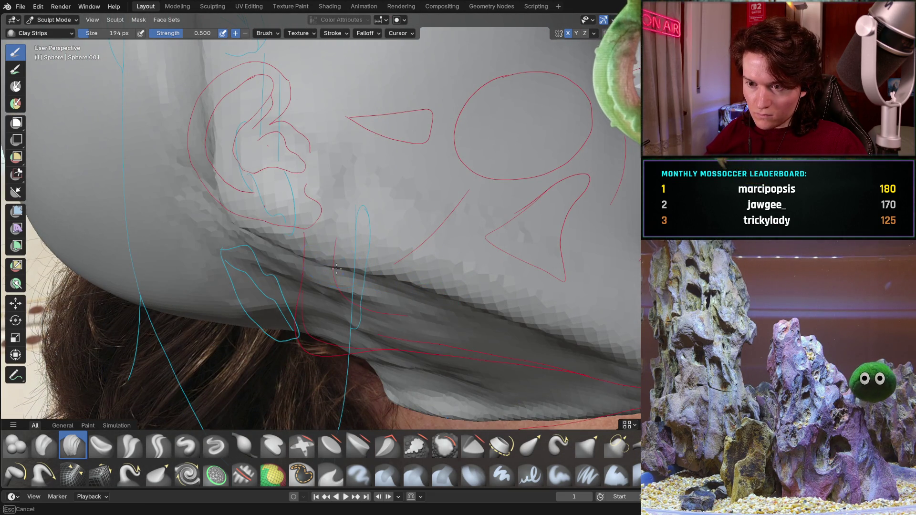
key("KP_3")
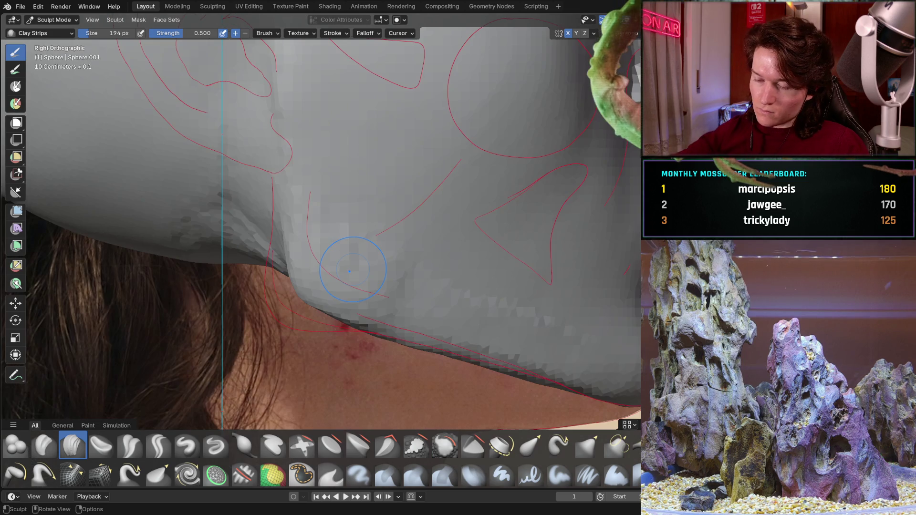
middle_click_drag(424, 348, 441, 296)
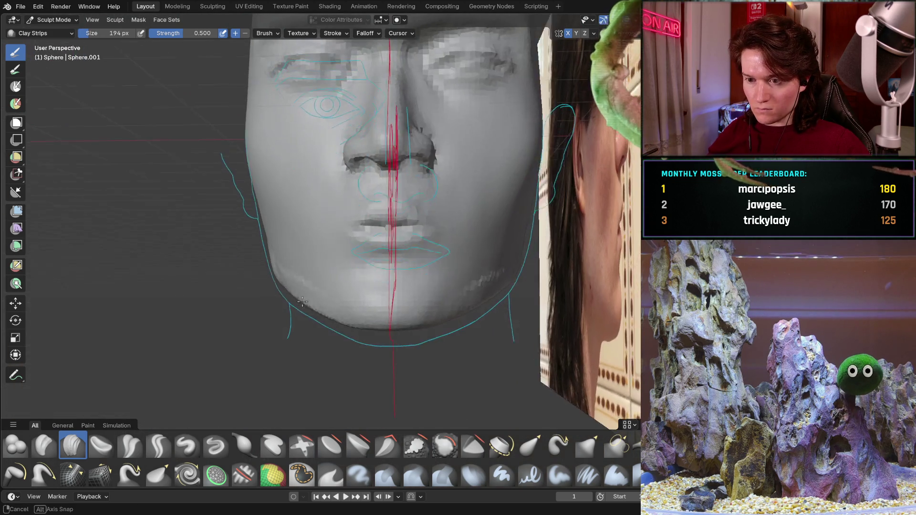
middle_click_drag(409, 257, 492, 296)
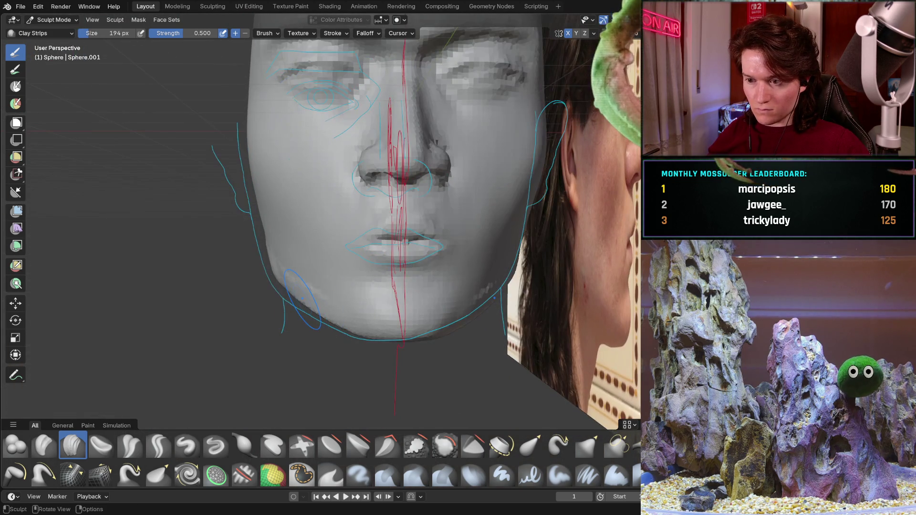
Square the face to a straight-on view, zoom closer, and orbit to see the head against the side photo
key("ctrl+KP_1")
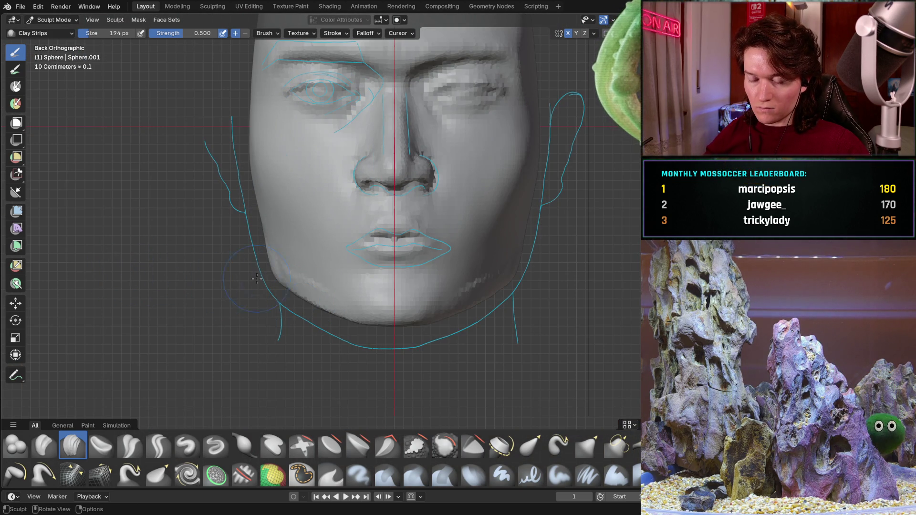
middle_click_drag(270, 277, 269, 255, "ctrl")
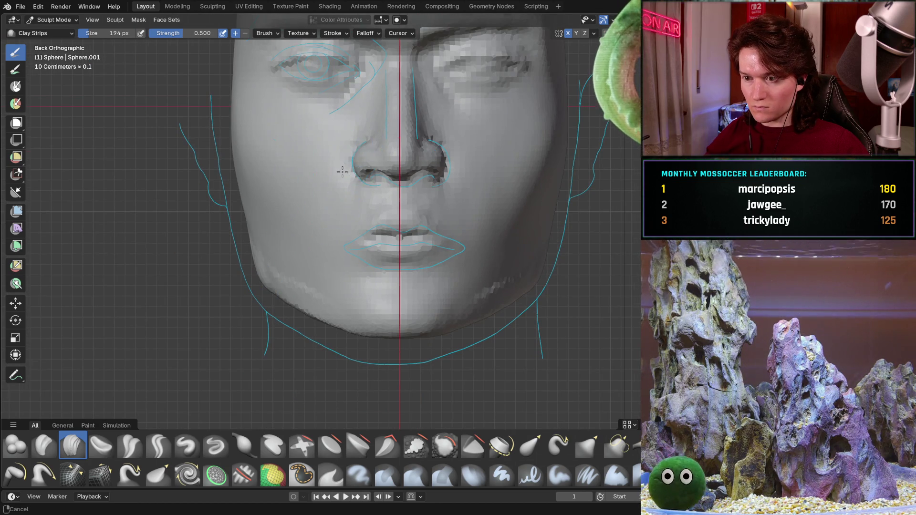
scroll(329, 186, "down", 3)
mouse_move(327, 193)
middle_mouse_down()
mouse_move(334, 208)
mouse_move(432, 232)
mouse_move(376, 183)
middle_mouse_up()
scroll(376, 183, "up", 2)
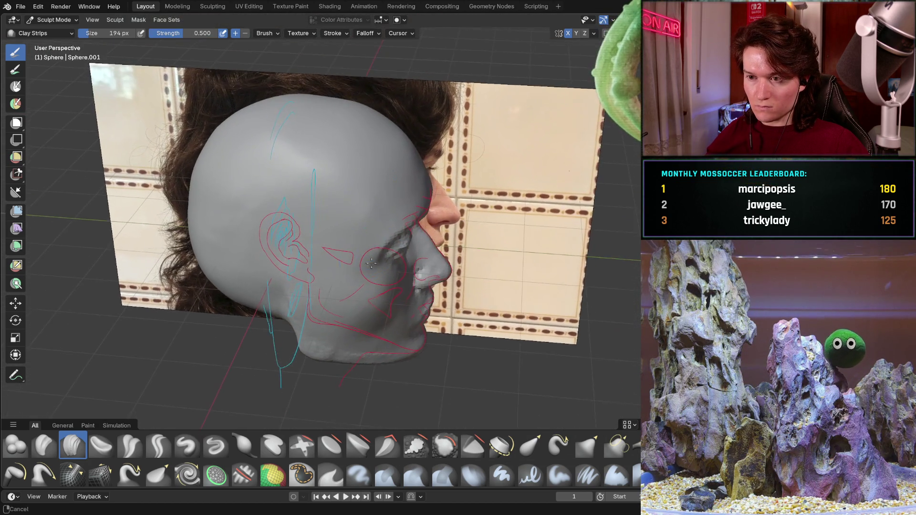
scroll(376, 183, "up", 3)
scroll(376, 183, "down", 3)
scroll(376, 182, "up", 3)
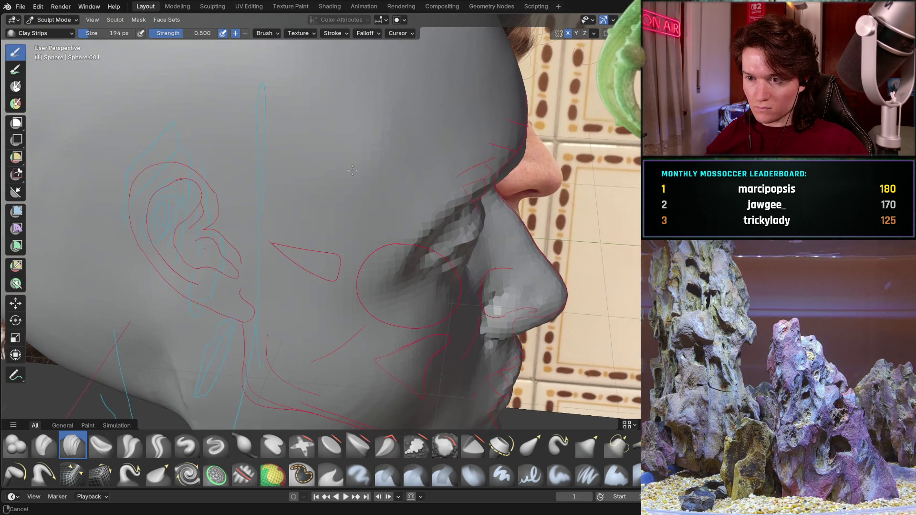
Orbit from the cheek round to a rear three-quarter view showing the back of the skull and ear outline
middle_click_drag(376, 182, 364, 160)
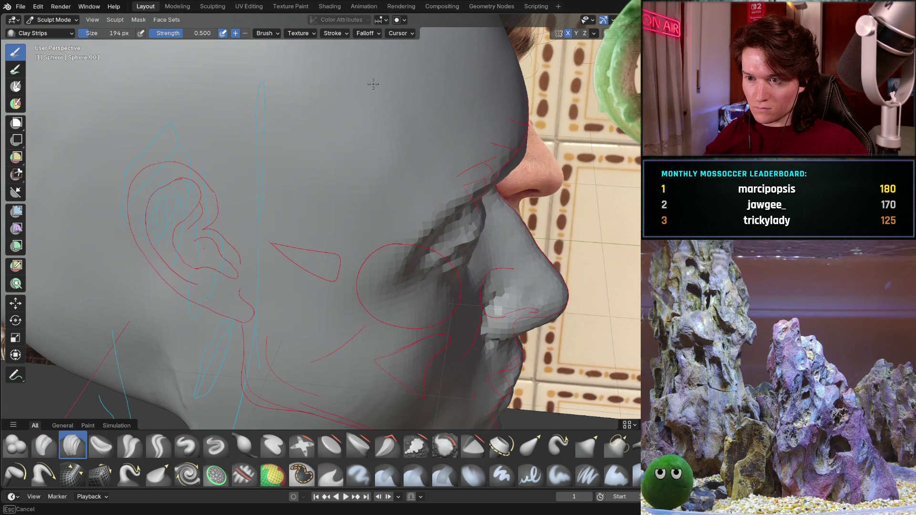
middle_click_drag(399, 94, 414, 120)
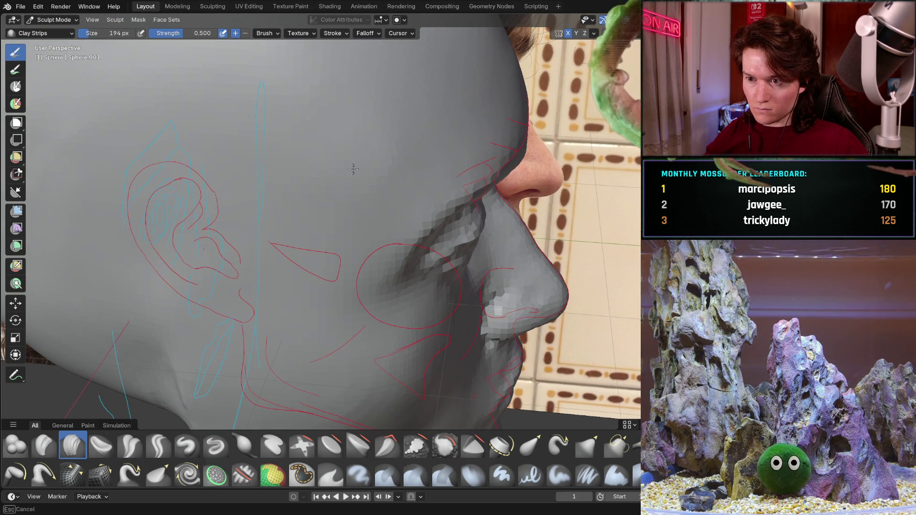
mouse_move(336, 148)
middle_mouse_down()
mouse_move(318, 122)
mouse_move(295, 142)
mouse_move(227, 141)
mouse_move(296, 127)
middle_mouse_up()
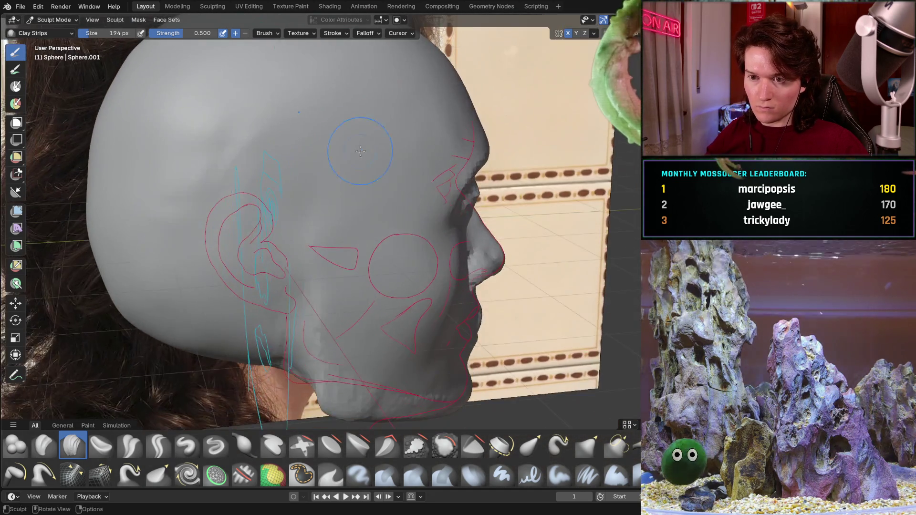
middle_click_drag(296, 127, 364, 194)
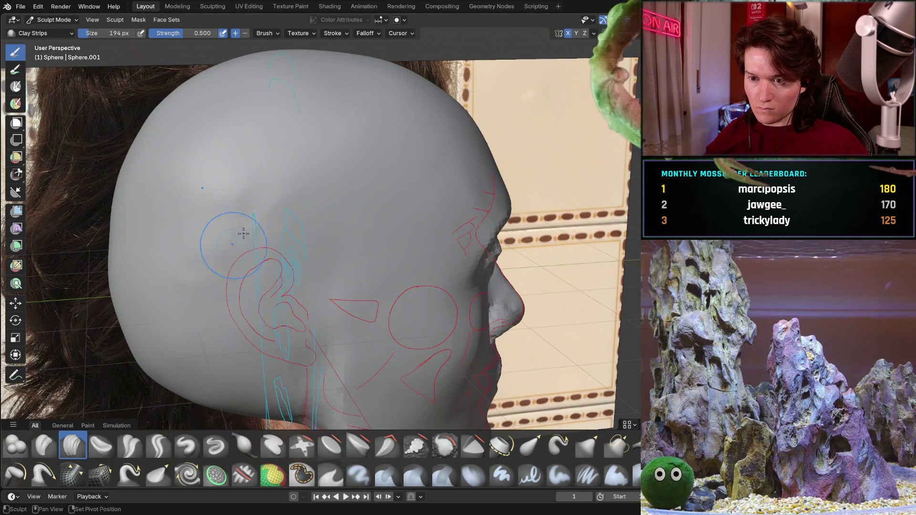
left_click_drag(225, 257, 262, 308)
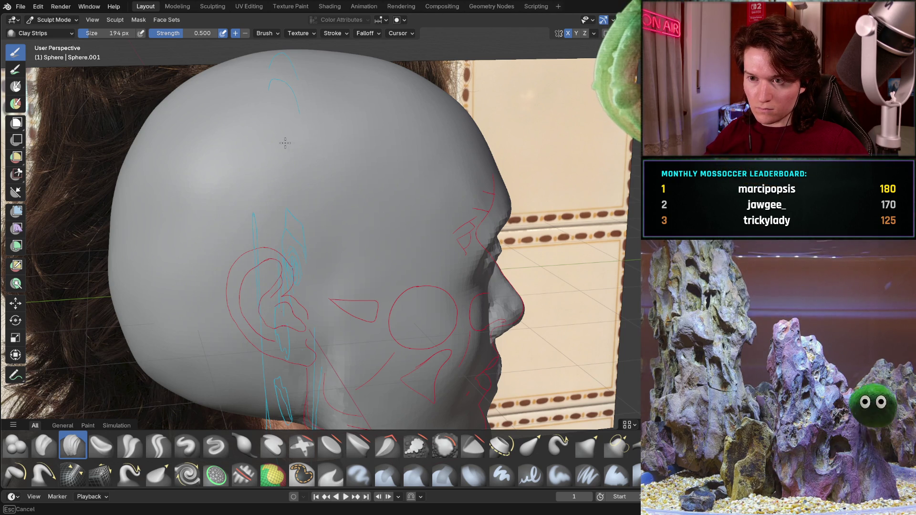
middle_click_drag(159, 269, 292, 248)
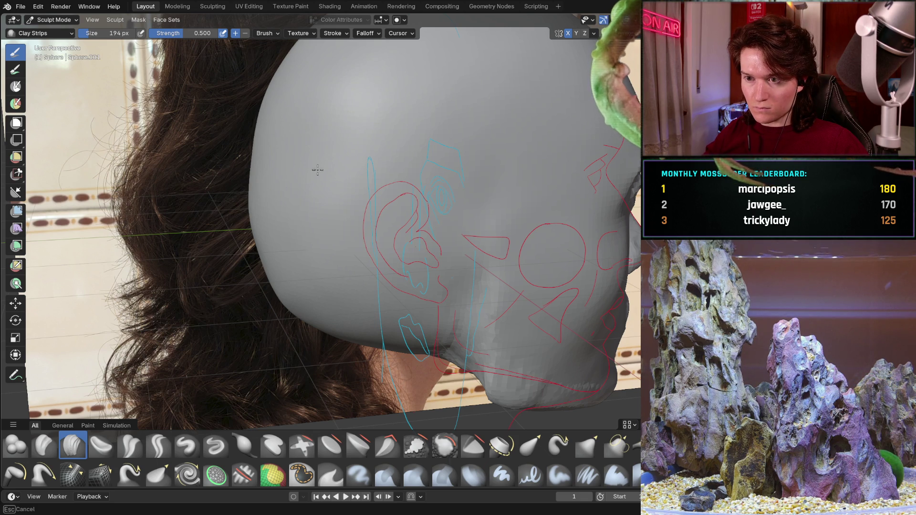
scroll(401, 119, "down", 3)
scroll(394, 139, "down", 3)
scroll(362, 181, "down", 2)
scroll(363, 181, "up", 4)
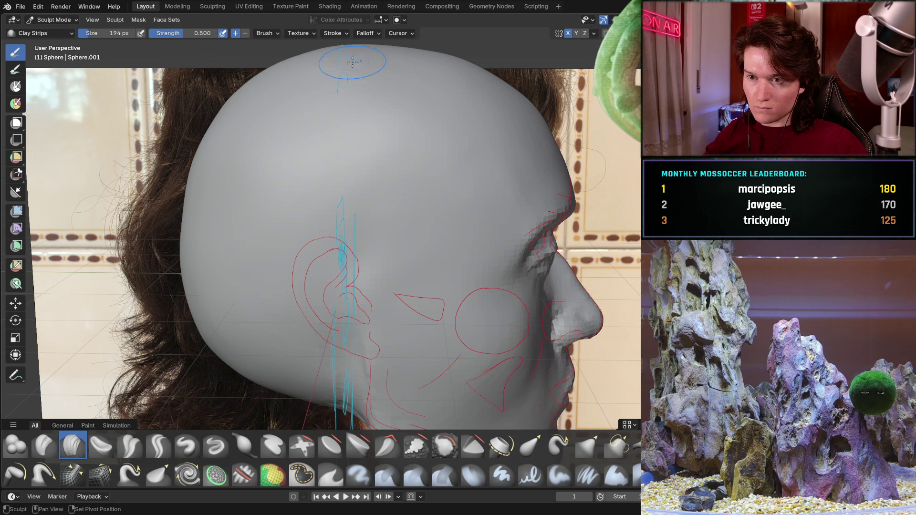
scroll(218, 116, "down", 3)
mouse_move(219, 117)
middle_mouse_down()
mouse_move(272, 239)
mouse_move(260, 265)
middle_mouse_up()
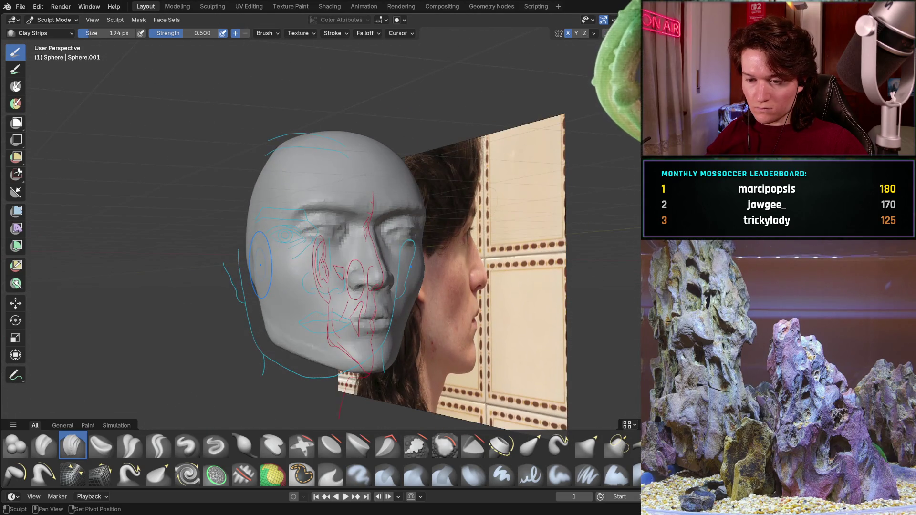
middle_click_drag(301, 301, 310, 230)
scroll(304, 280, "up", 3)
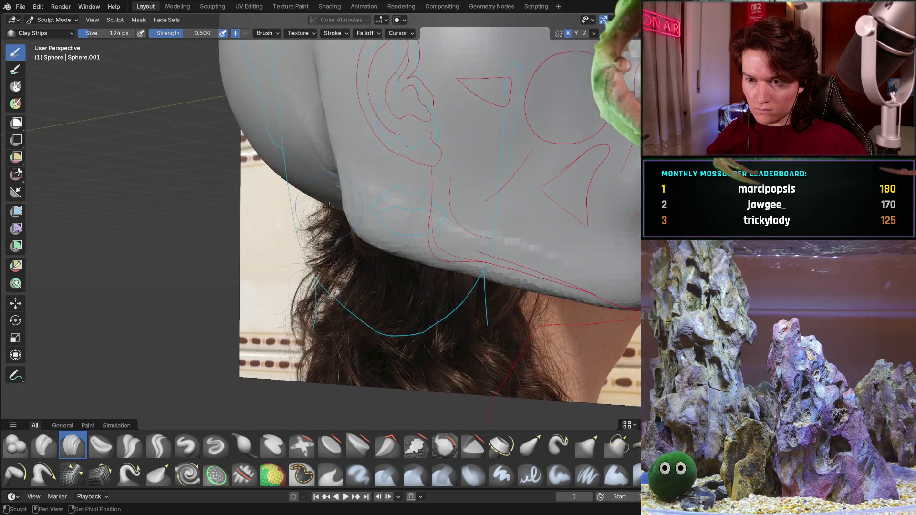
scroll(309, 229, "up", 2)
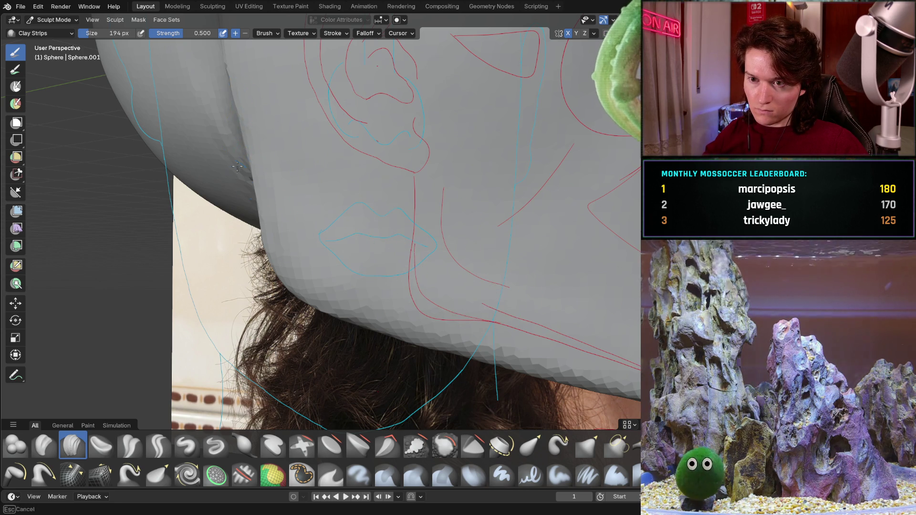
mouse_move(241, 130)
middle_mouse_down()
mouse_move(370, 189)
mouse_move(334, 271)
mouse_move(244, 286)
mouse_move(271, 287)
mouse_move(304, 242)
middle_mouse_up()
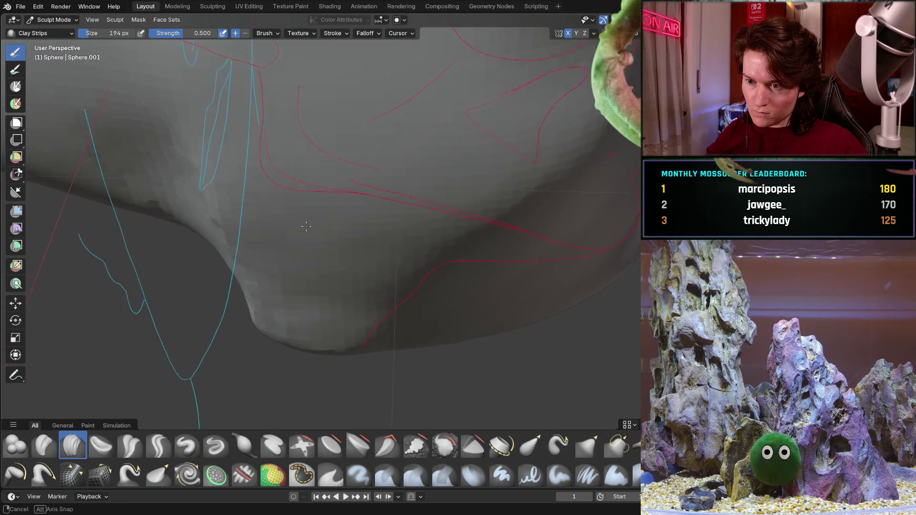
middle_click_drag(303, 241, 305, 232)
mouse_move(489, 198)
middle_mouse_down()
mouse_move(378, 260)
mouse_move(405, 249)
middle_mouse_up()
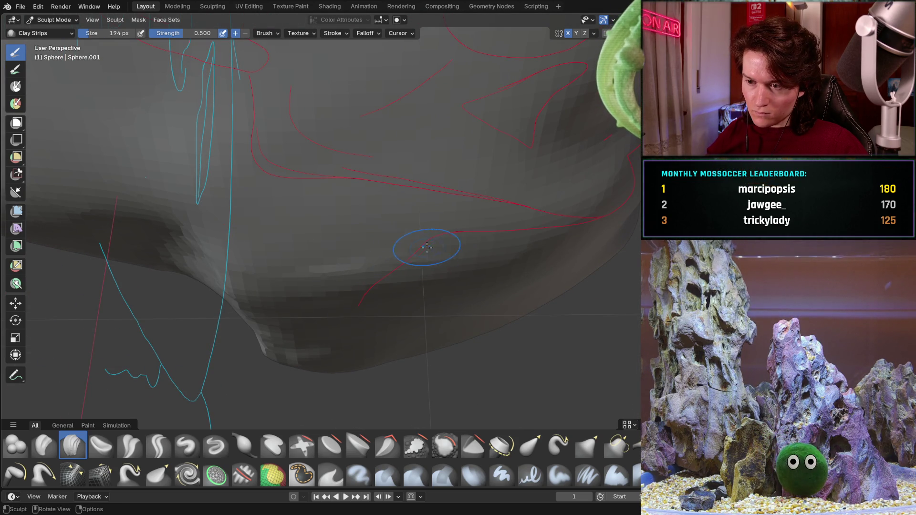
middle_click_drag(412, 246, 401, 216)
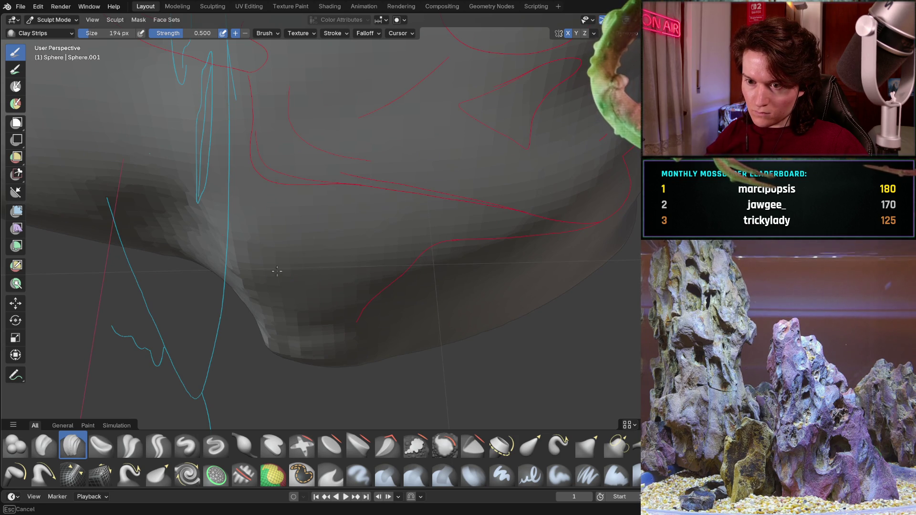
middle_click_drag(283, 301, 345, 229)
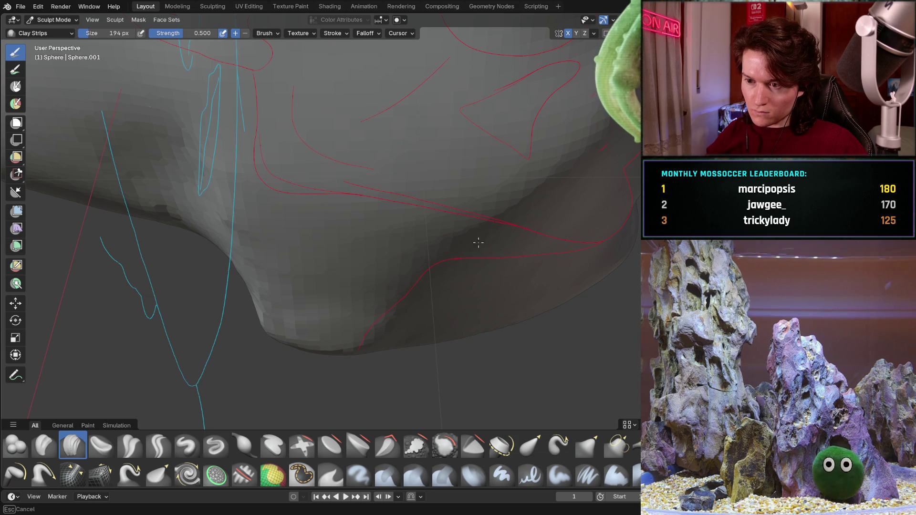
middle_click_drag(485, 242, 403, 203)
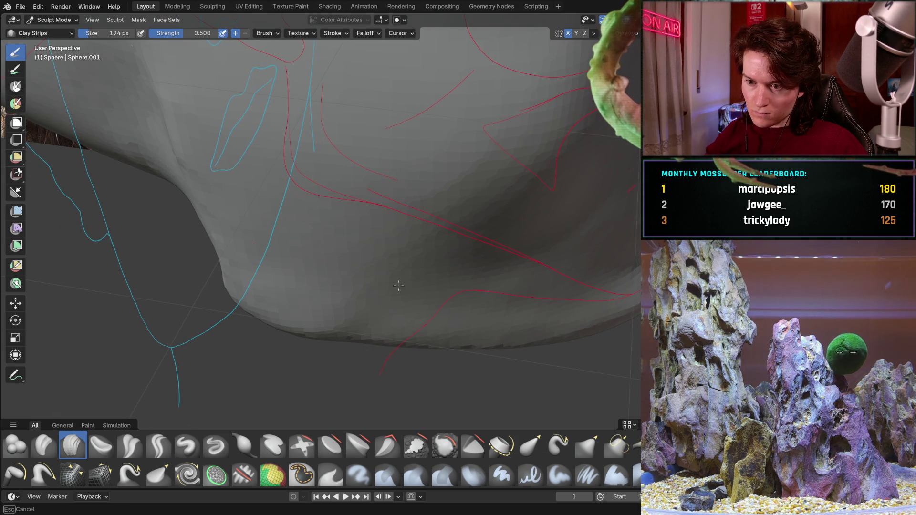
mouse_move(359, 267)
middle_mouse_down()
mouse_move(357, 244)
mouse_move(304, 256)
mouse_move(466, 292)
middle_mouse_up()
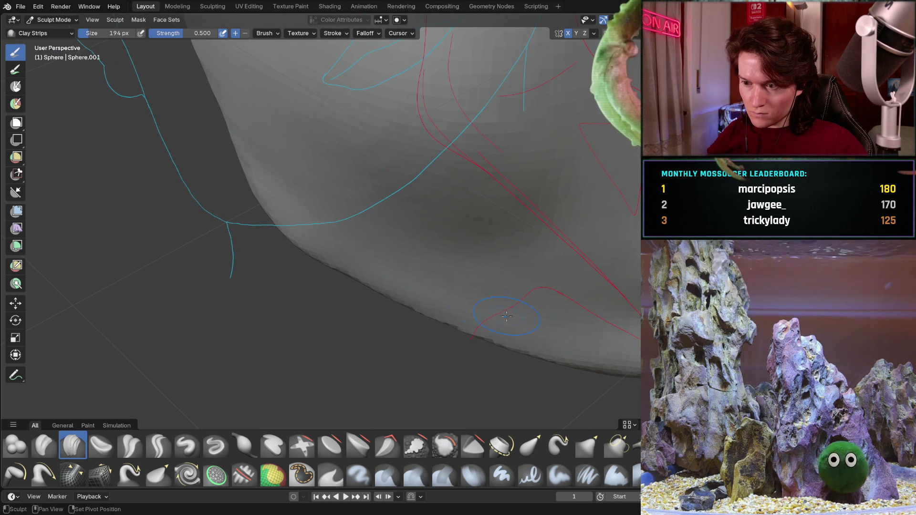
mouse_move(536, 325)
middle_mouse_down()
mouse_move(419, 197)
mouse_move(401, 160)
mouse_move(374, 229)
mouse_move(380, 192)
mouse_move(403, 217)
middle_mouse_up()
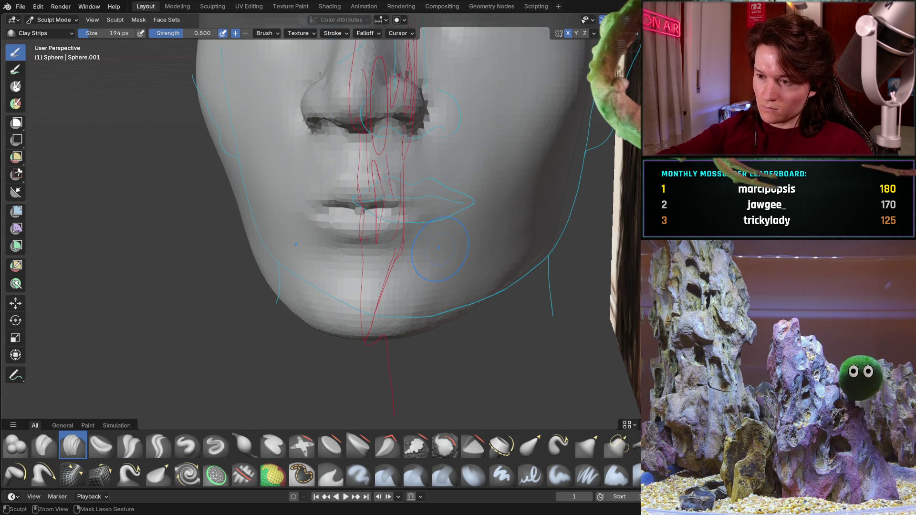
middle_click_drag(488, 228, 459, 251, "ctrl")
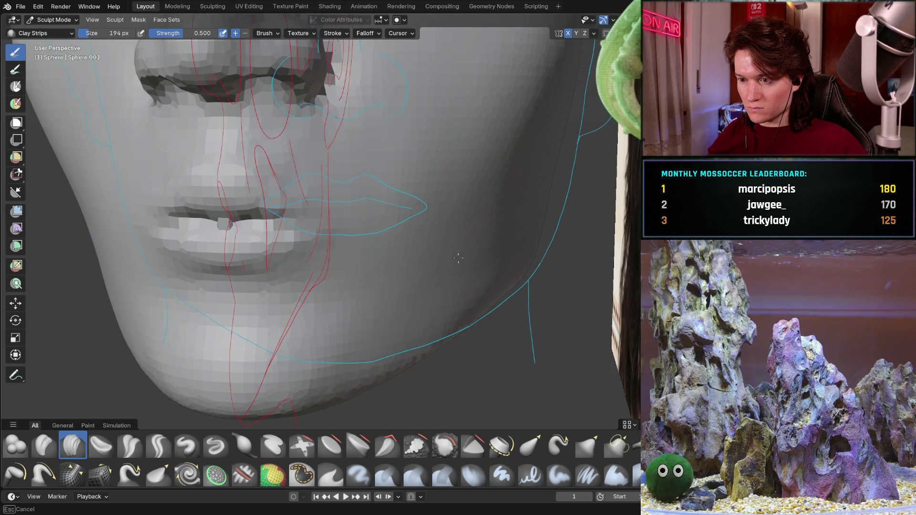
mouse_move(502, 205)
middle_mouse_down()
mouse_move(413, 263)
mouse_move(378, 257)
mouse_move(378, 234)
middle_mouse_up()
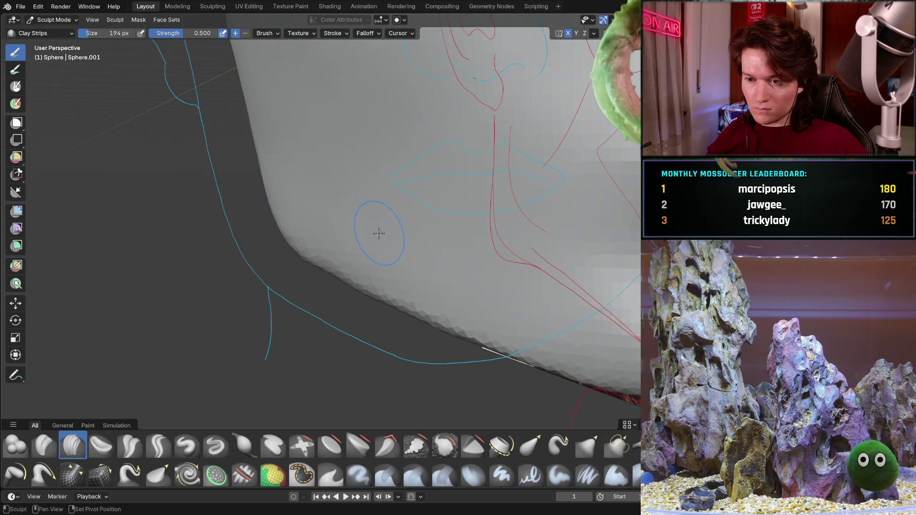
scroll(560, 301, "down", 2)
scroll(481, 211, "down", 1)
scroll(350, 230, "down", 1)
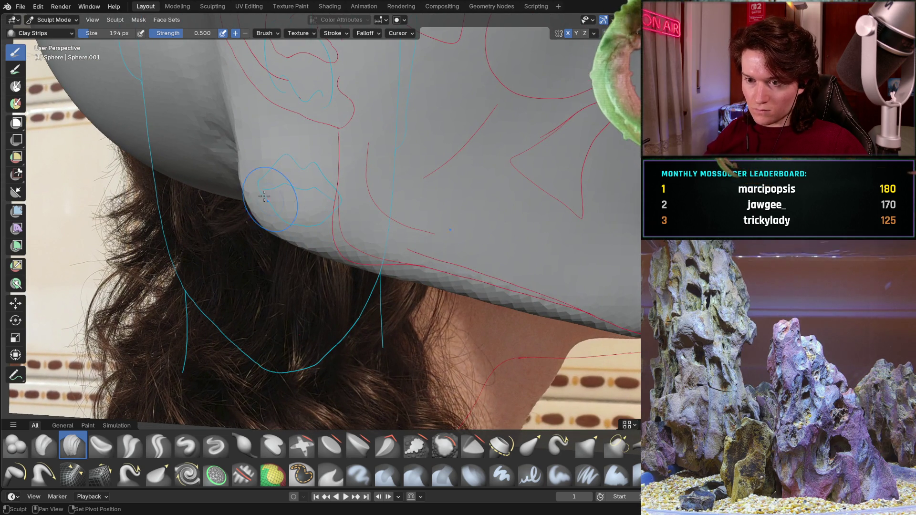
mouse_move(238, 175)
middle_mouse_down("alt")
mouse_move(210, 135)
mouse_move(280, 282)
mouse_move(264, 244)
middle_mouse_up("alt")
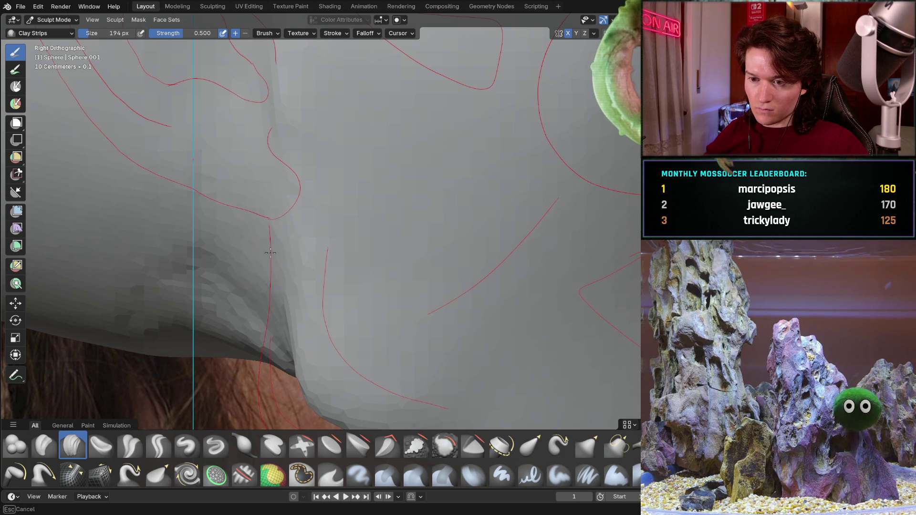
middle_click_drag(264, 247, 284, 255)
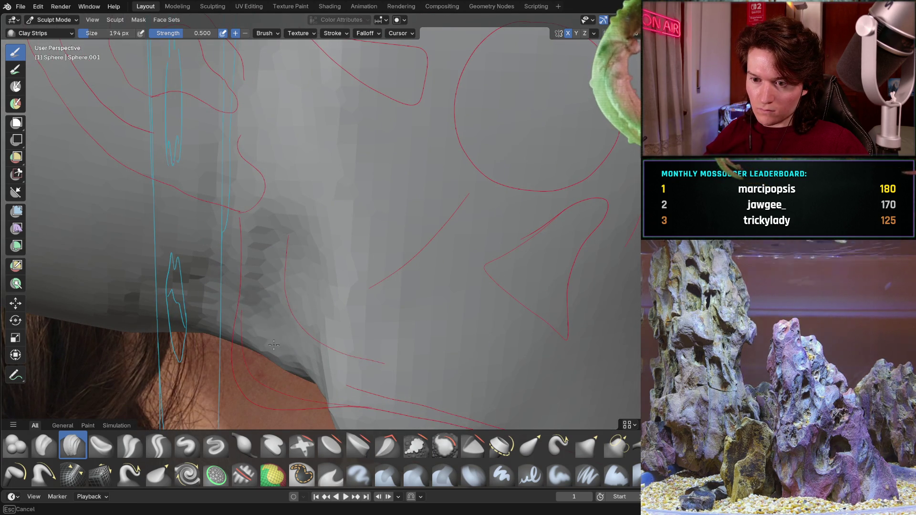
middle_click_drag(274, 347, 304, 244)
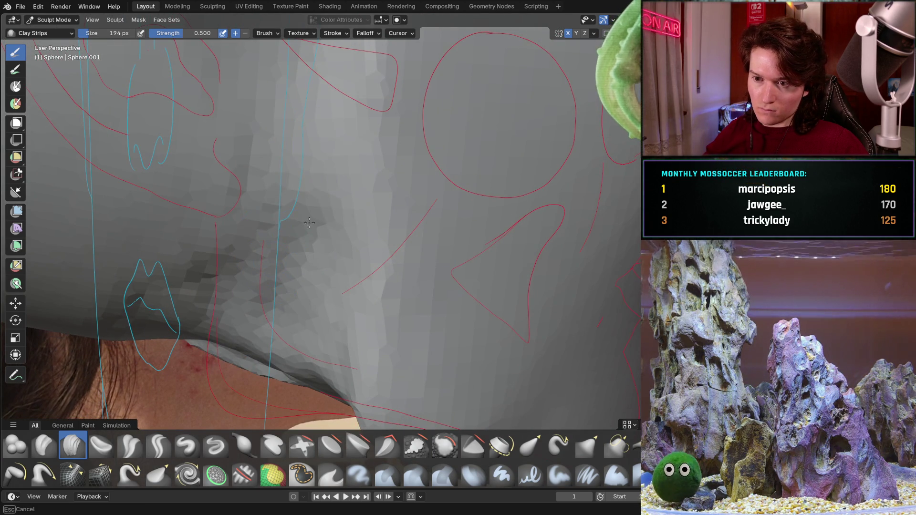
scroll(313, 199, "down", 5)
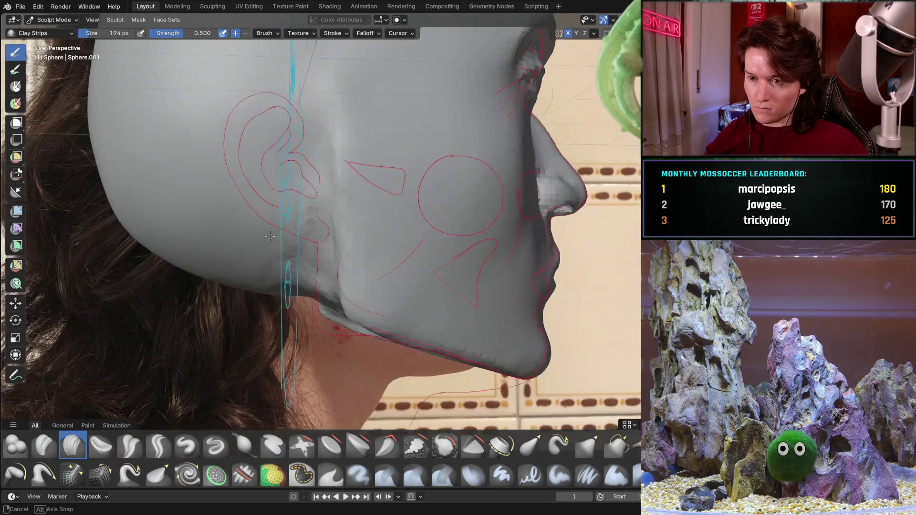
scroll(301, 196, "up", 4)
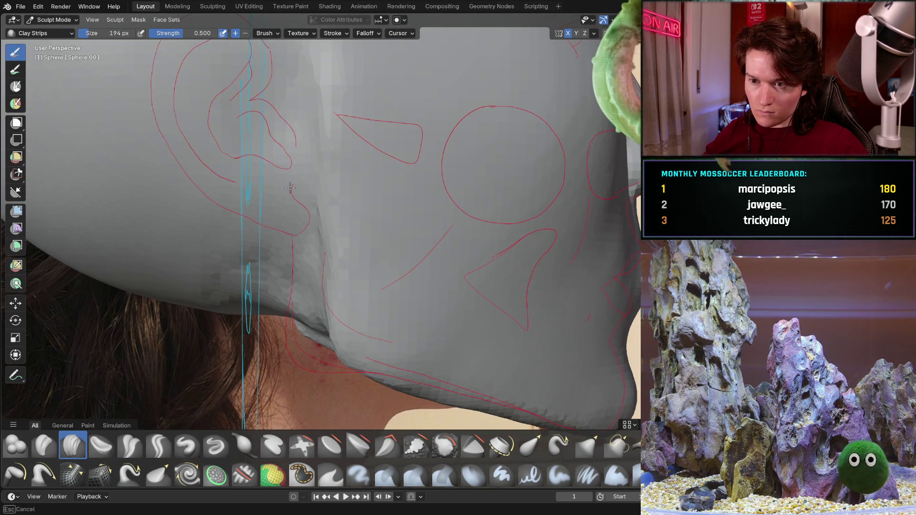
Smooth out the dark crease on the jaw and fill in the crease on the cheek with Clay Strips
middle_click_drag(282, 111, 251, 225)
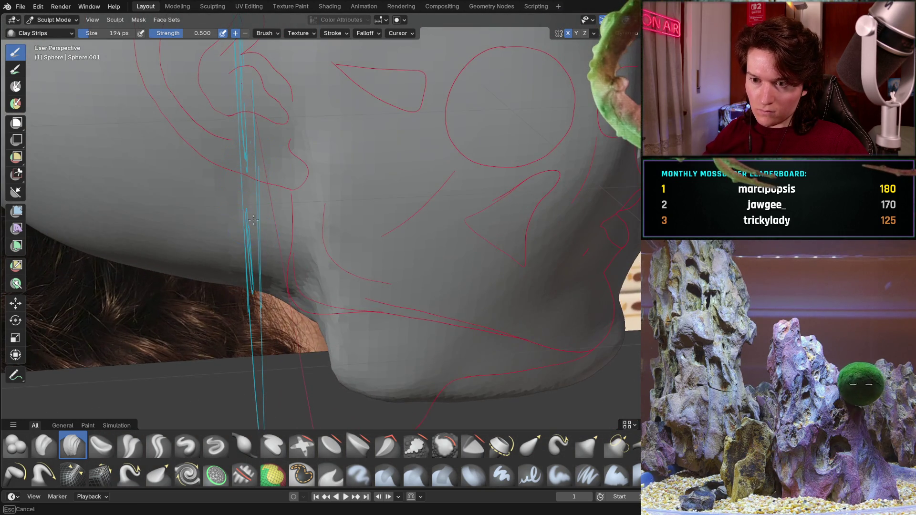
middle_click_drag(274, 217, 307, 176)
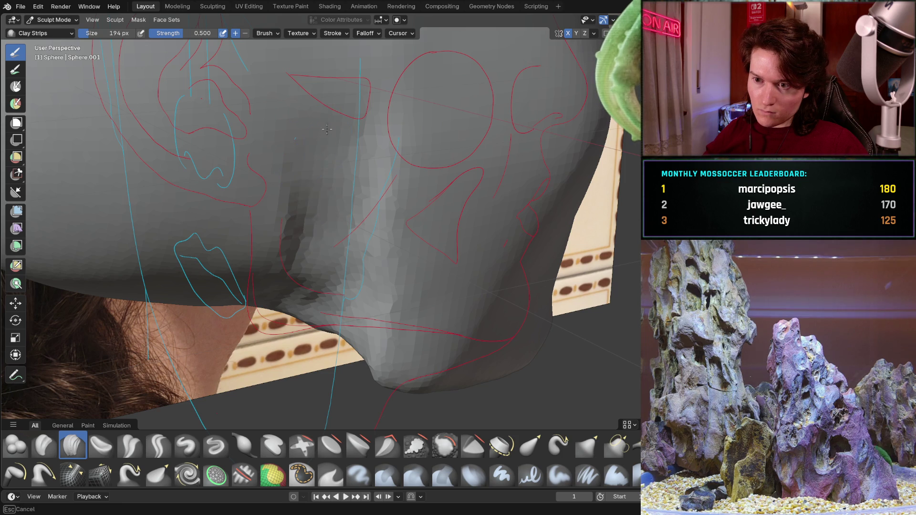
left_click_drag(322, 268, 314, 159, "shift")
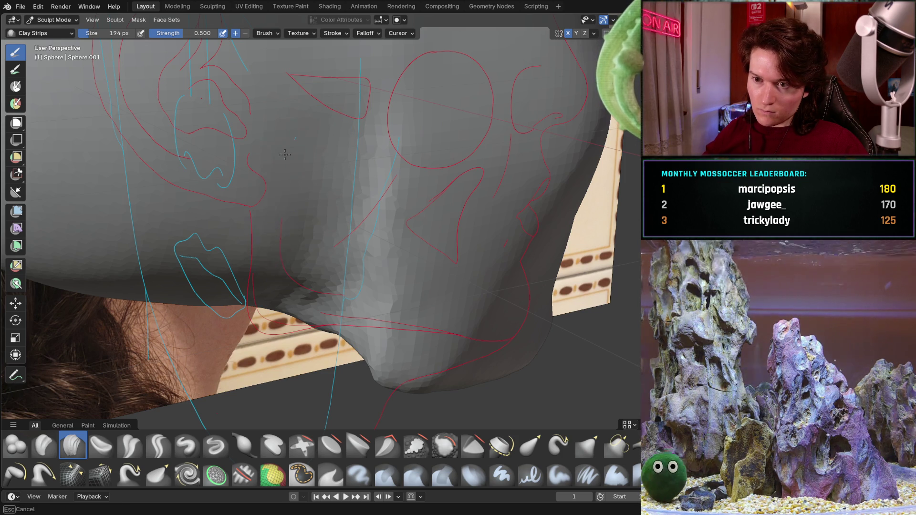
middle_click_drag(315, 256, 349, 132)
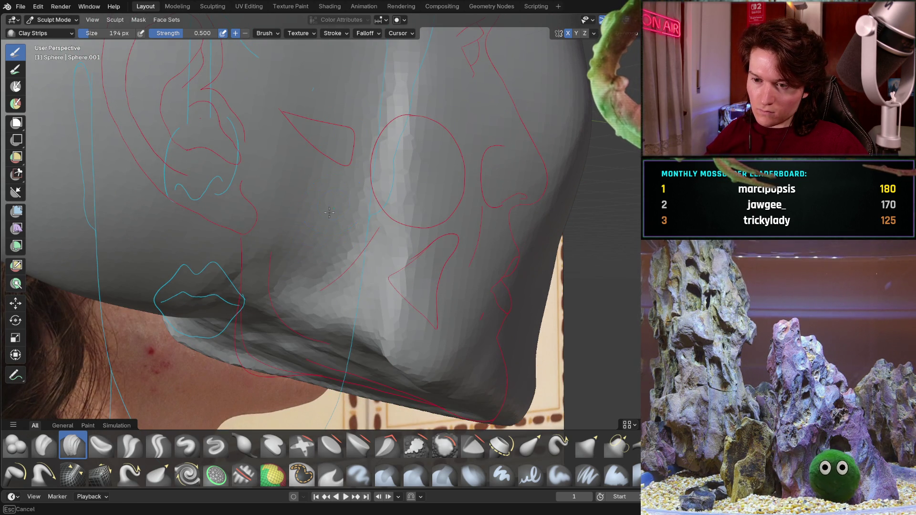
middle_click_drag(314, 244, 332, 188)
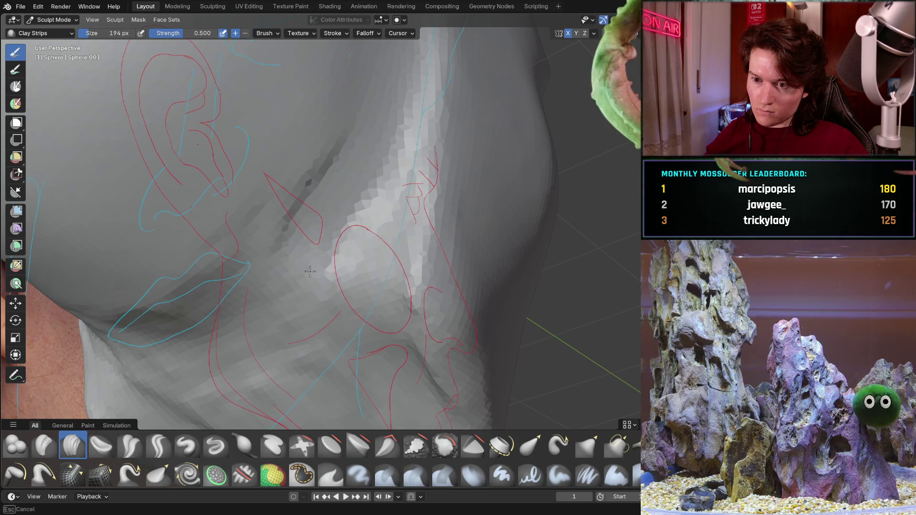
middle_click_drag(352, 262, 389, 194)
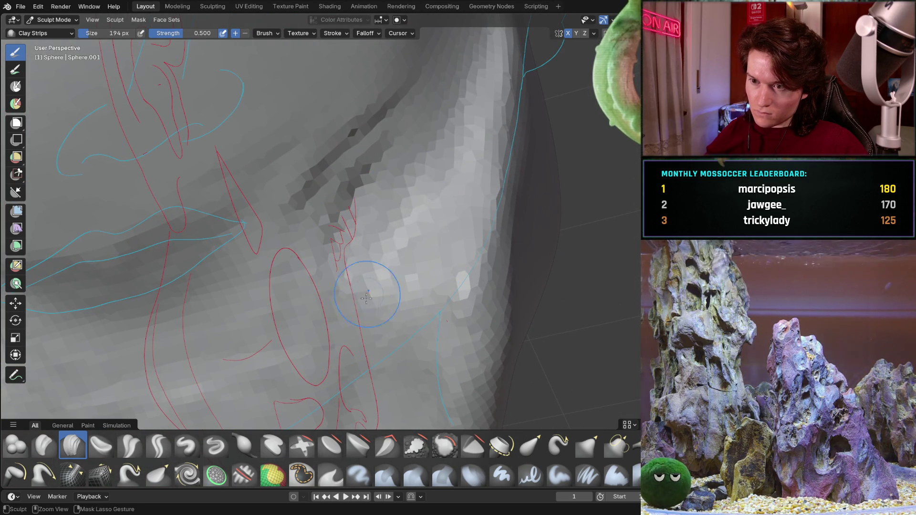
left_click_drag(374, 262, 400, 92)
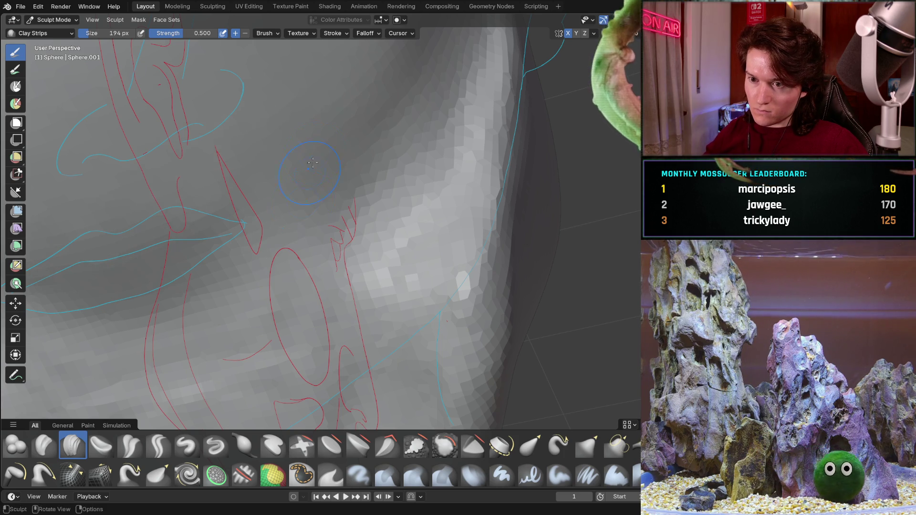
Inspect the smoothed jaw and cheek up close, then zoom out to see the head in profile
middle_click_drag(306, 187, 226, 229)
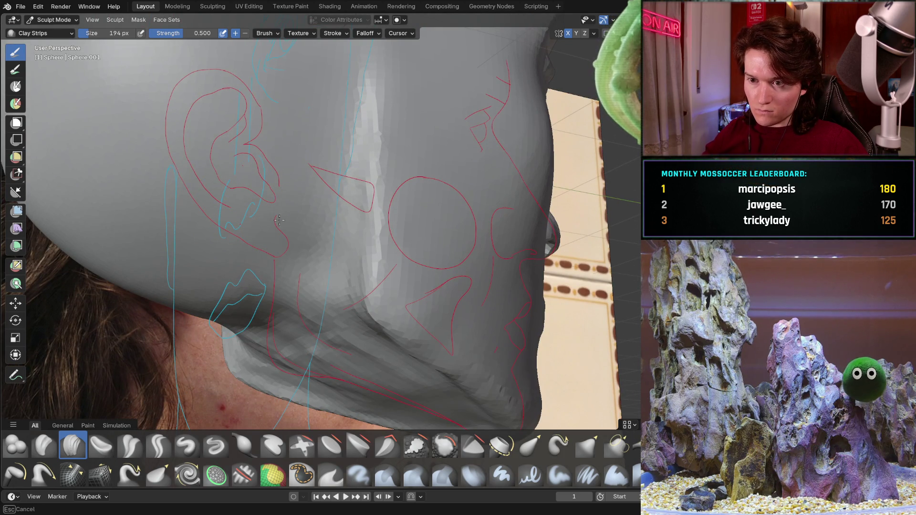
mouse_move(297, 285)
middle_mouse_down()
mouse_move(301, 262)
mouse_move(367, 308)
mouse_move(333, 285)
mouse_move(300, 287)
mouse_move(273, 273)
middle_mouse_up()
scroll(300, 262, "up", 3)
scroll(333, 285, "down", 4)
scroll(300, 287, "up", 4)
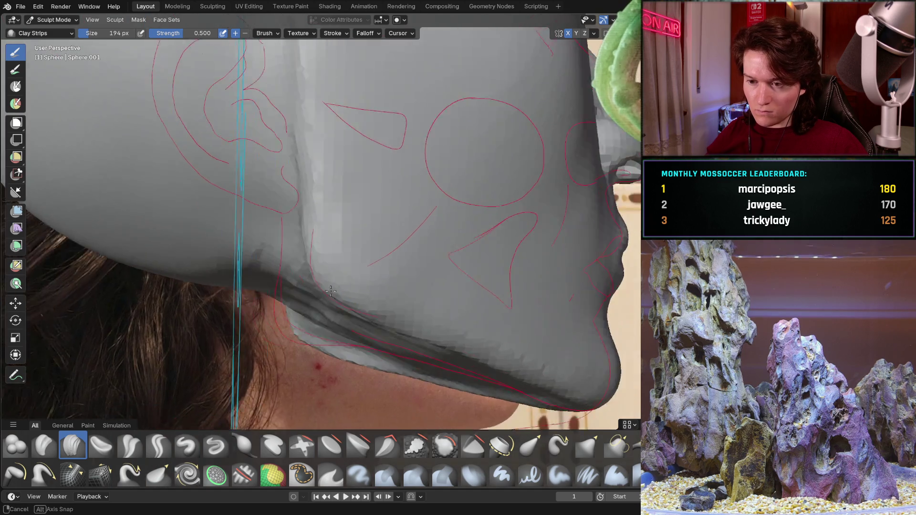
middle_click_drag(351, 246, 326, 287)
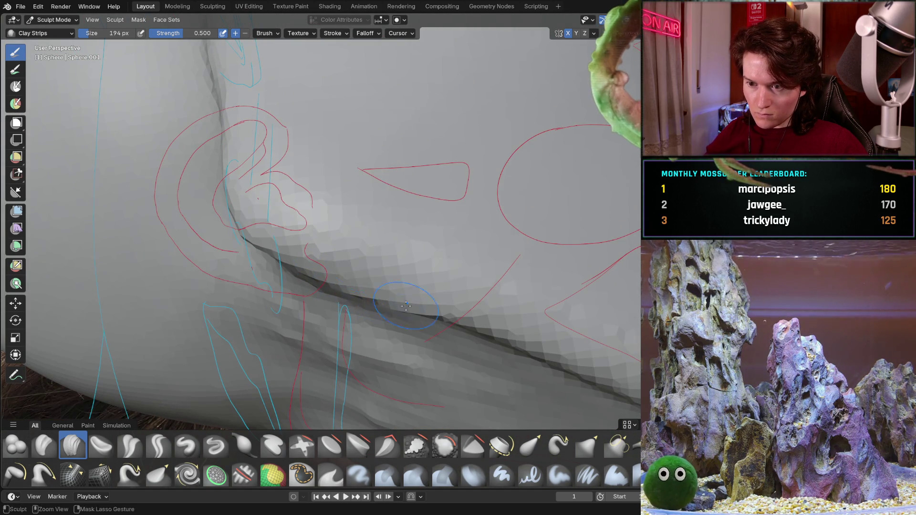
middle_click_drag(366, 220, 340, 322)
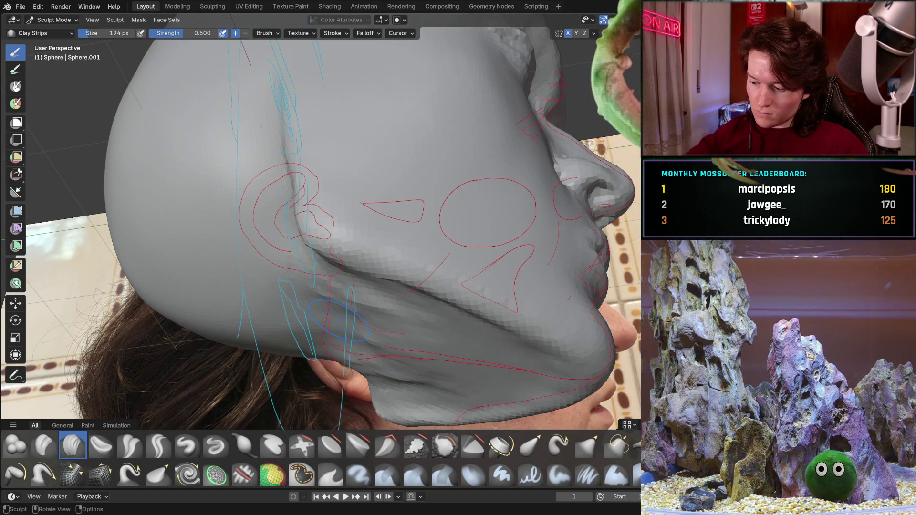
key("KP_3")
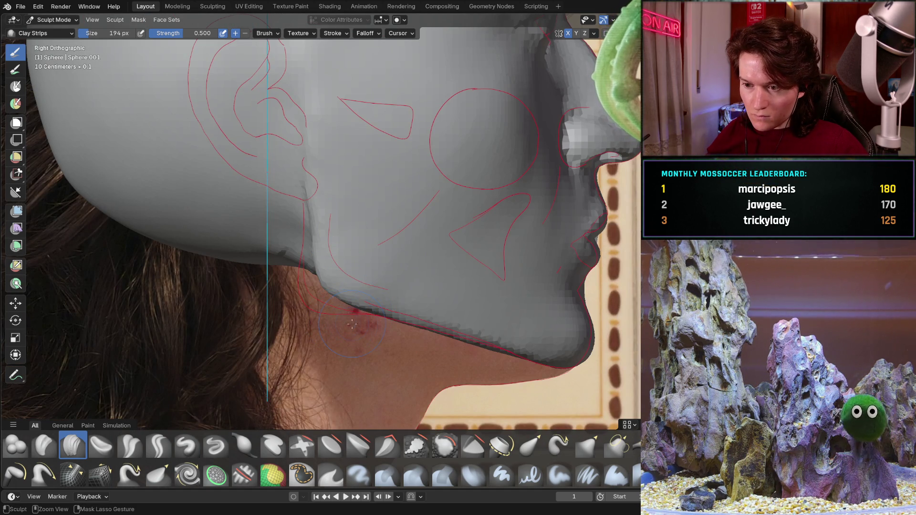
mouse_move(384, 306)
middle_mouse_down("shift")
mouse_move(351, 298)
mouse_move(283, 327)
mouse_move(244, 307)
middle_mouse_up("shift")
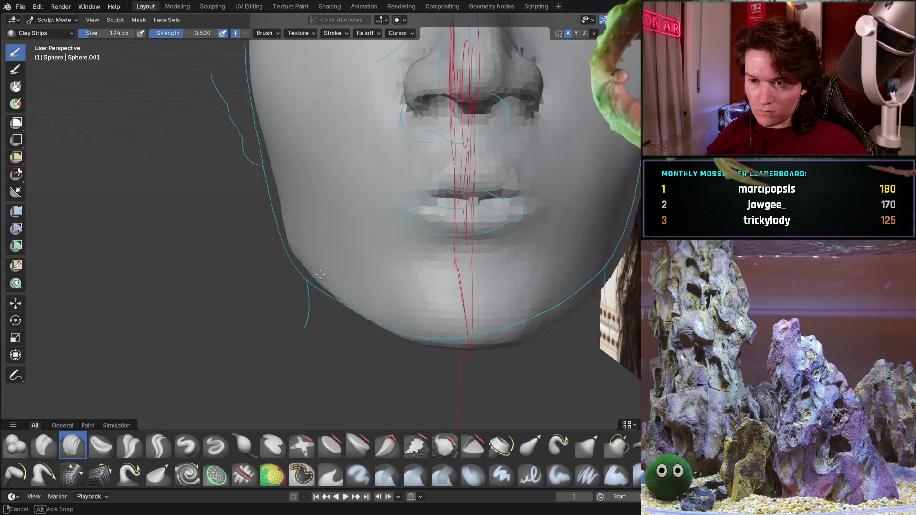
key("ctrl+KP_1")
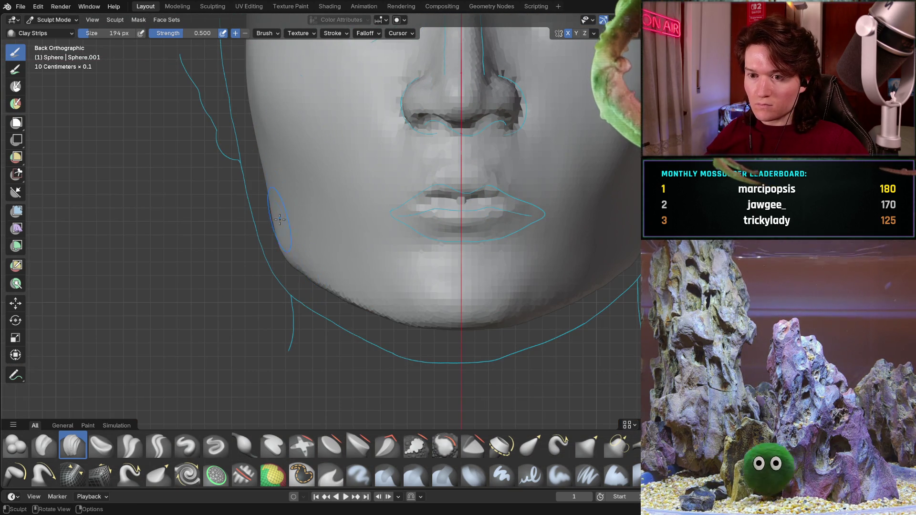
middle_click_drag(266, 213, 324, 254, "ctrl")
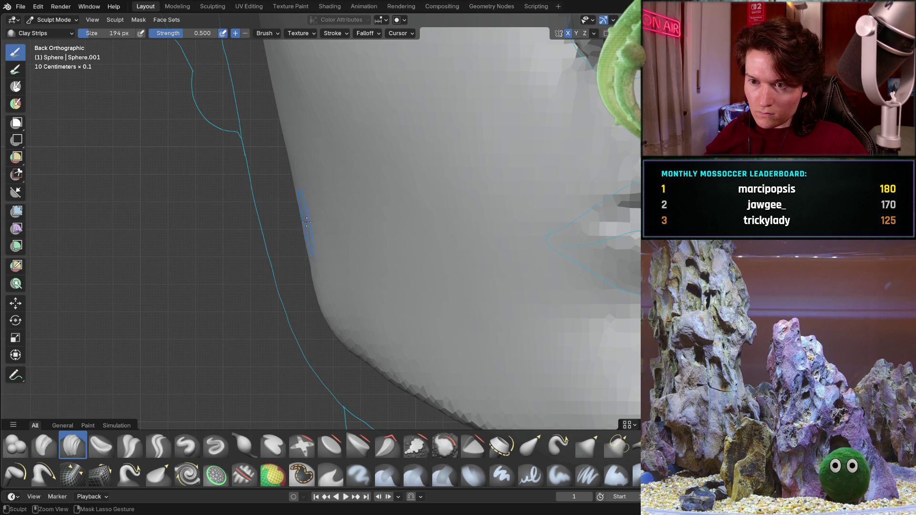
middle_click_drag(304, 184, 318, 193)
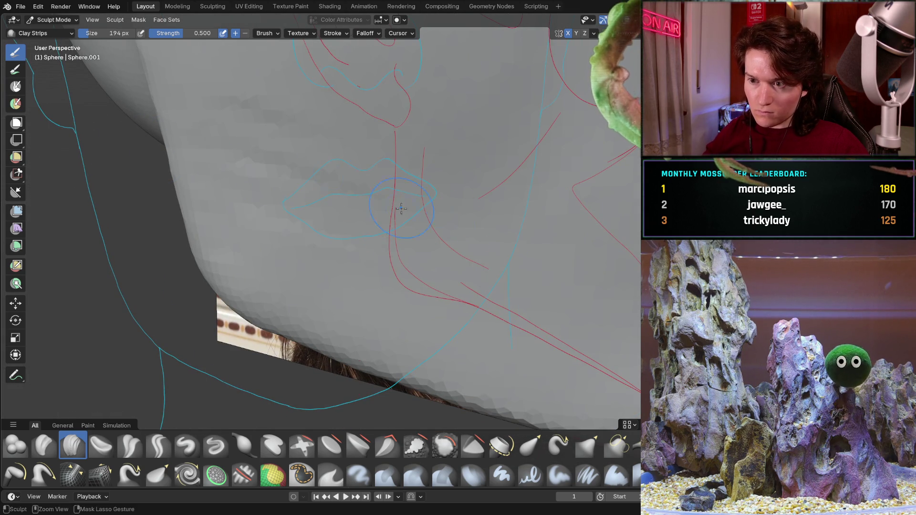
middle_click_drag(367, 186, 373, 258)
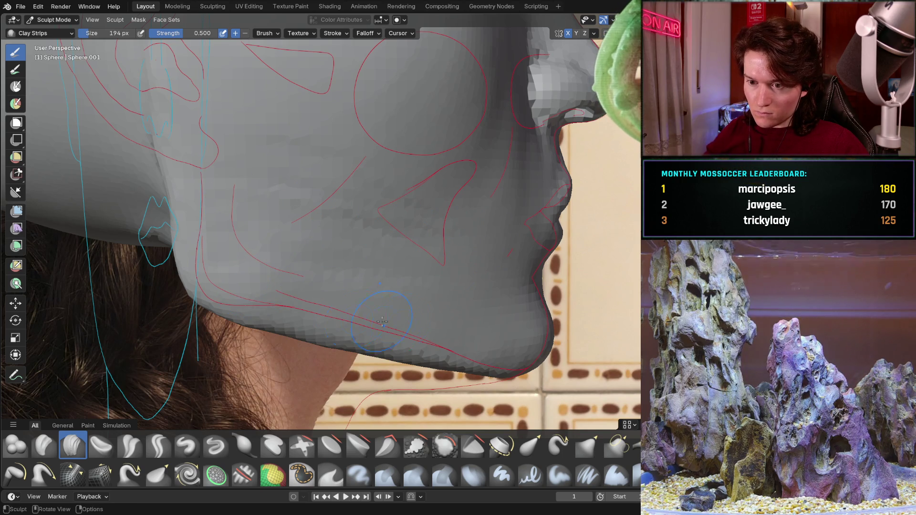
mouse_move(402, 324)
middle_mouse_down()
mouse_move(376, 320)
mouse_move(349, 297)
middle_mouse_up()
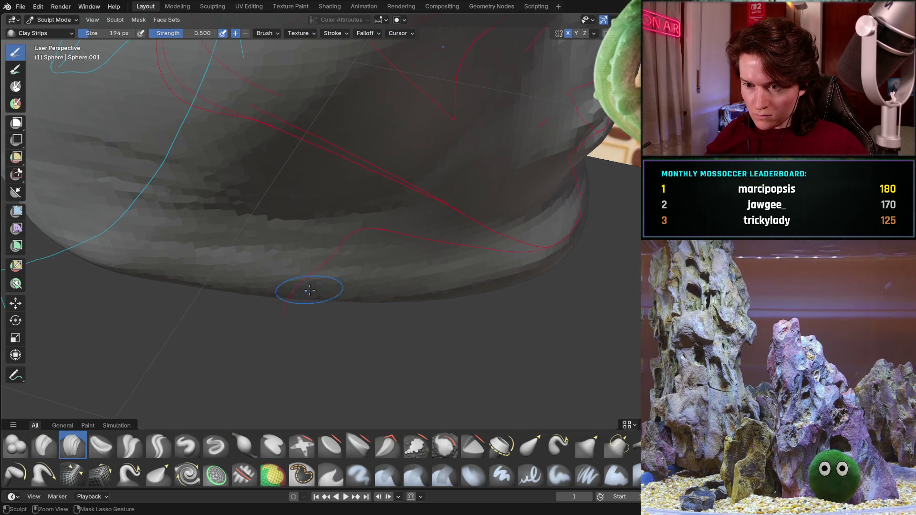
mouse_move(413, 287)
middle_mouse_down()
mouse_move(247, 290)
mouse_move(312, 190)
mouse_move(369, 288)
mouse_move(397, 295)
middle_mouse_up()
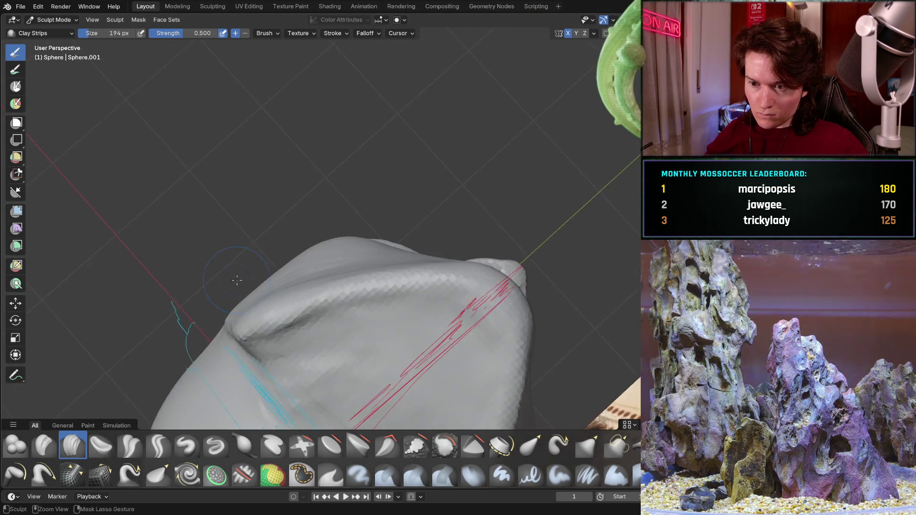
mouse_move(397, 296)
middle_mouse_down()
mouse_move(302, 200)
mouse_move(326, 244)
middle_mouse_up()
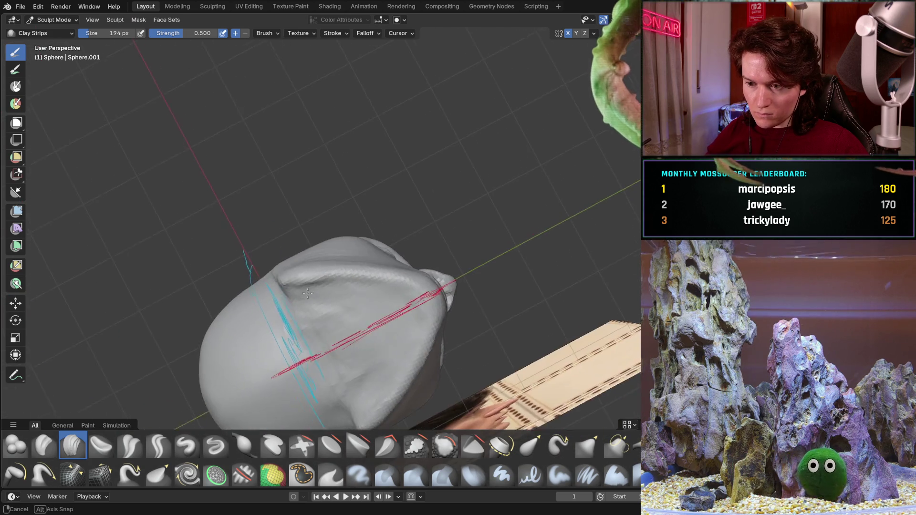
mouse_move(326, 244)
middle_mouse_down()
mouse_move(283, 268)
mouse_move(268, 322)
mouse_move(282, 241)
mouse_move(264, 332)
mouse_move(270, 179)
middle_mouse_up()
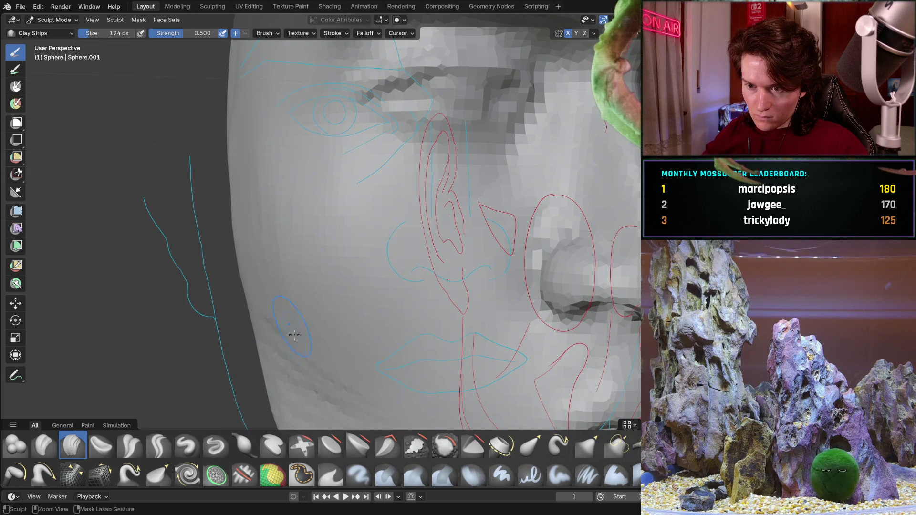
middle_click_drag(293, 153, 243, 153, "ctrl")
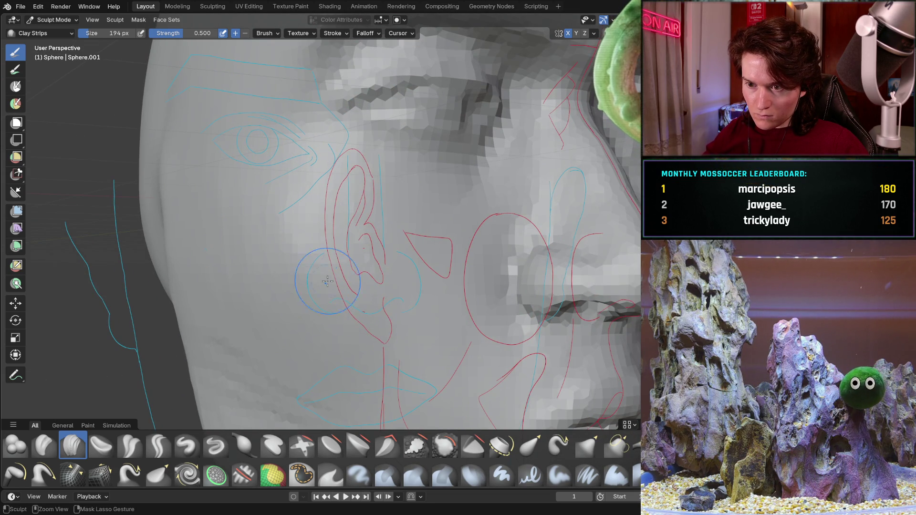
middle_click_drag(368, 304, 285, 180)
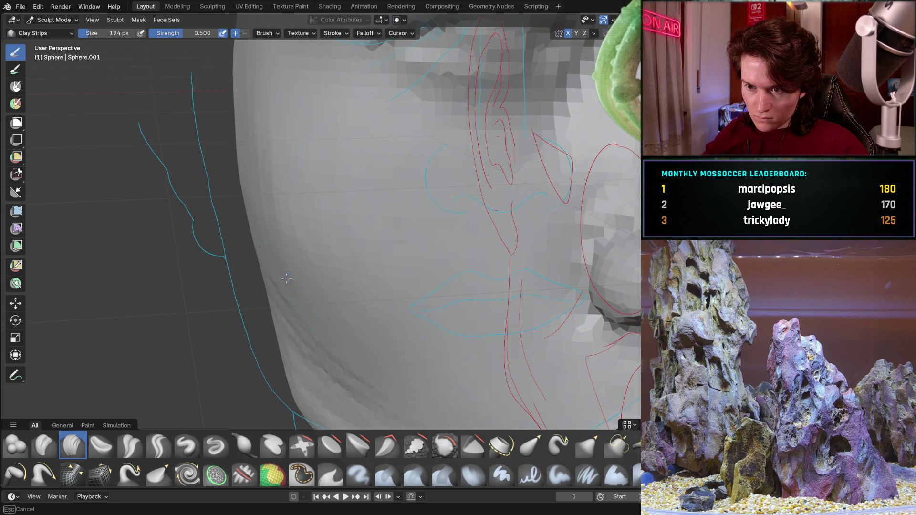
mouse_move(265, 247)
middle_mouse_down()
mouse_move(341, 185)
mouse_move(322, 190)
mouse_move(306, 265)
mouse_move(320, 206)
mouse_move(305, 252)
middle_mouse_up()
scroll(340, 184, "down", 5)
scroll(322, 190, "up", 5)
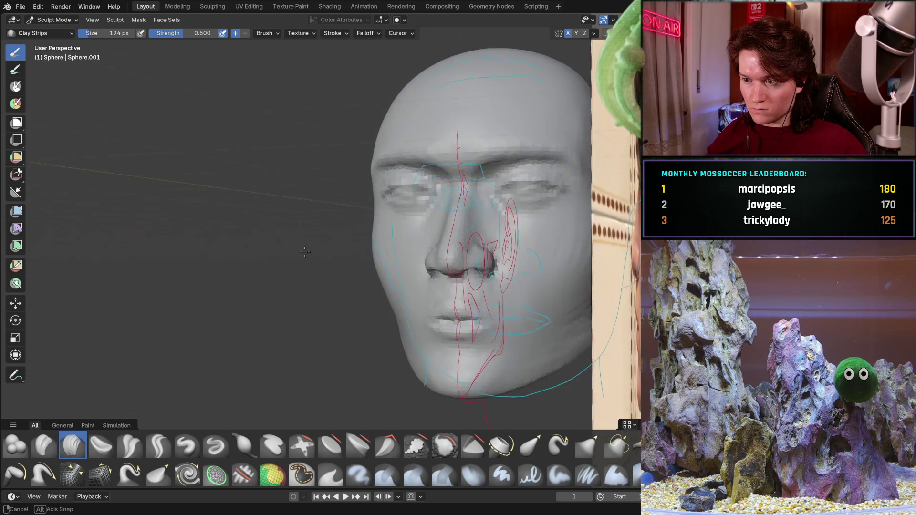
mouse_move(305, 252)
middle_mouse_down()
mouse_move(336, 254)
mouse_move(287, 259)
middle_mouse_up()
scroll(335, 255, "up", 4)
scroll(286, 258, "up", 3)
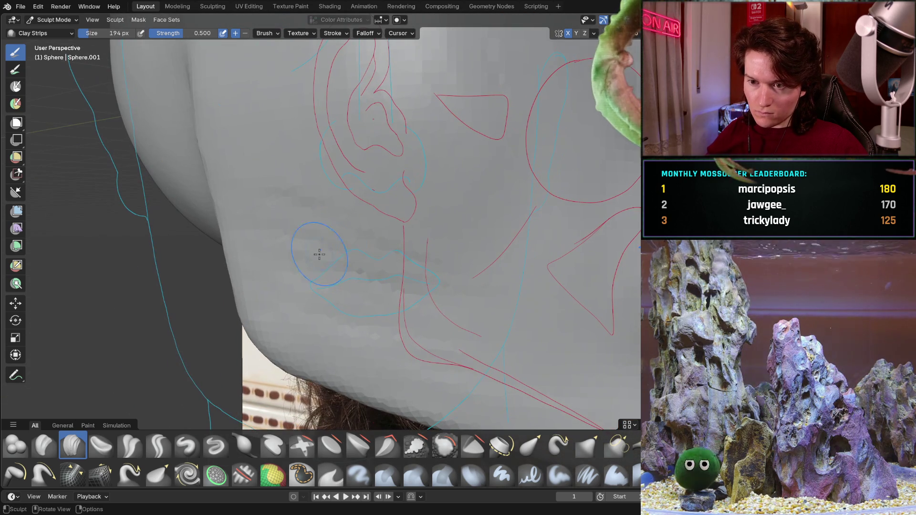
middle_click_drag(397, 212, 397, 213)
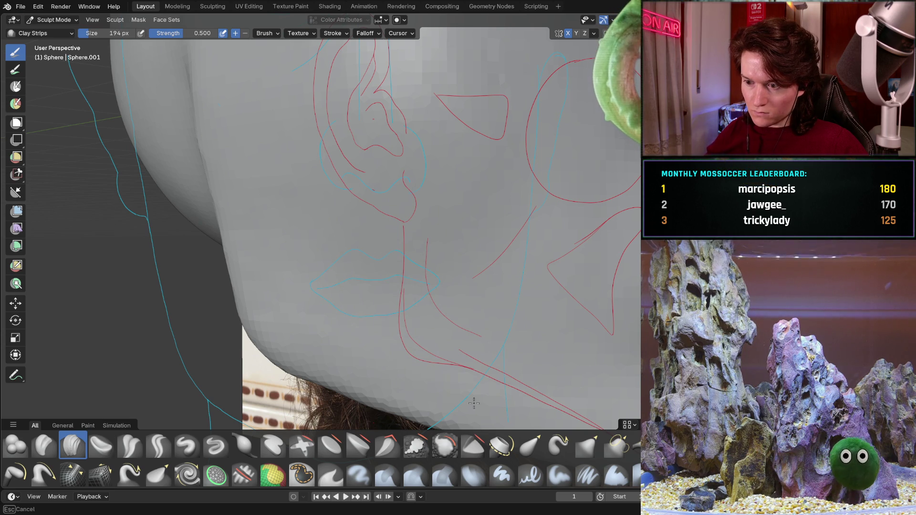
middle_click_drag(330, 295, 326, 320)
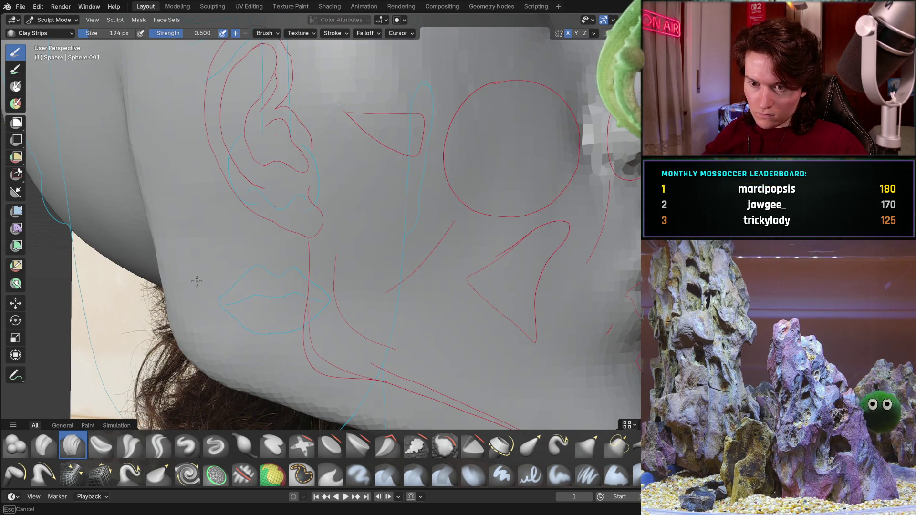
mouse_move(320, 364)
middle_mouse_down()
mouse_move(492, 272)
mouse_move(412, 231)
middle_mouse_up()
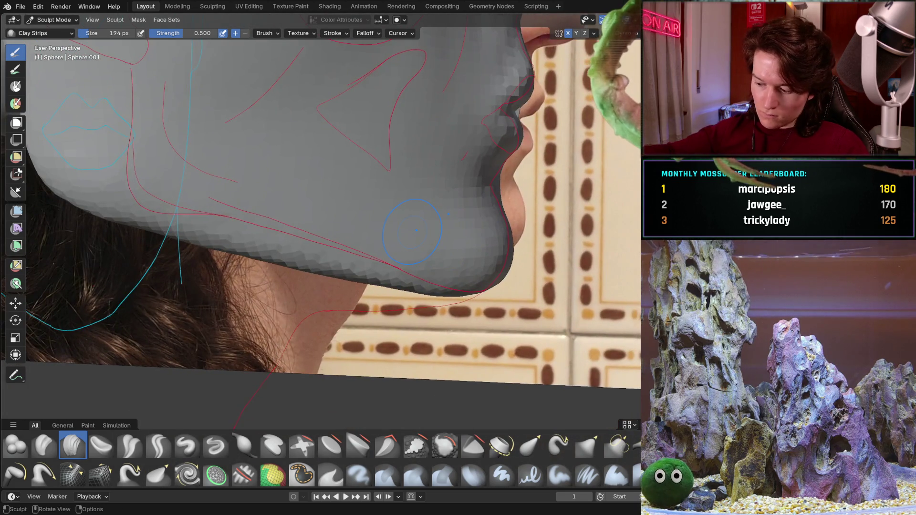
key("KP_3")
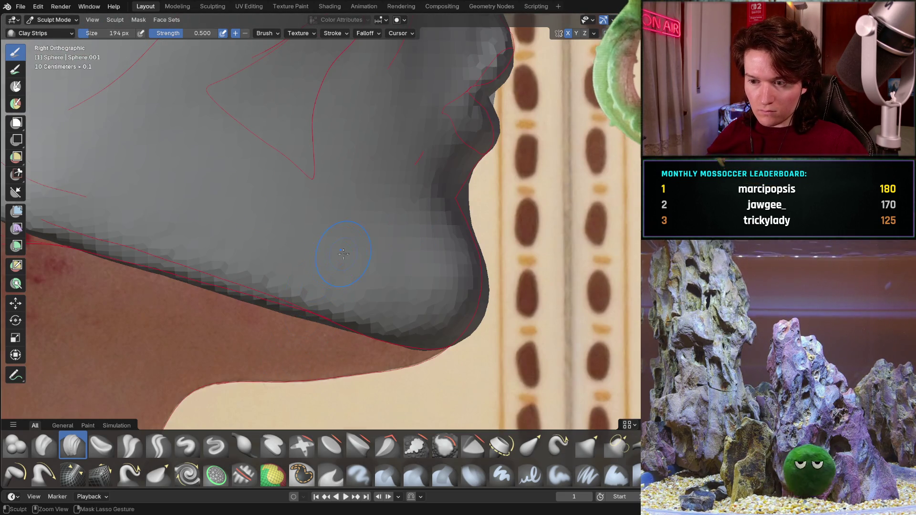
scroll(341, 255, "down", 2)
mouse_move(379, 229)
middle_mouse_down()
mouse_move(395, 221)
mouse_move(359, 221)
middle_mouse_up()
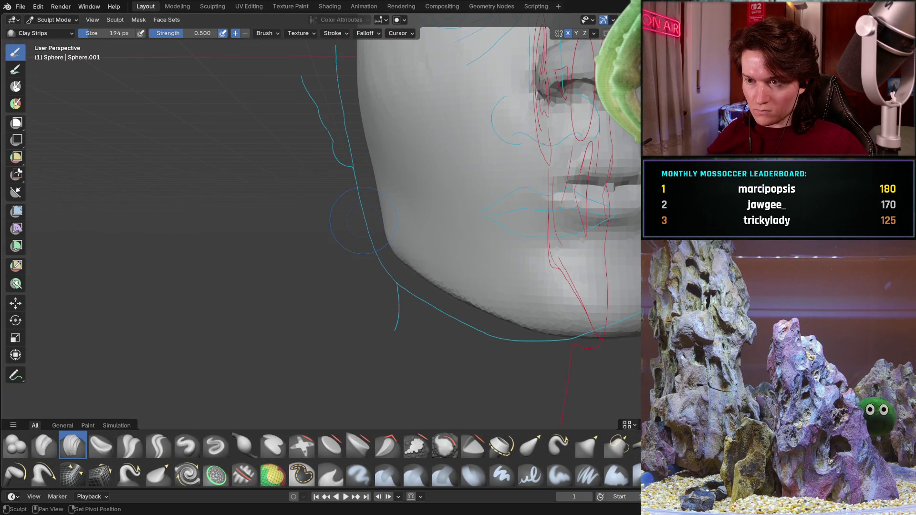
middle_click_drag(415, 199, 292, 233)
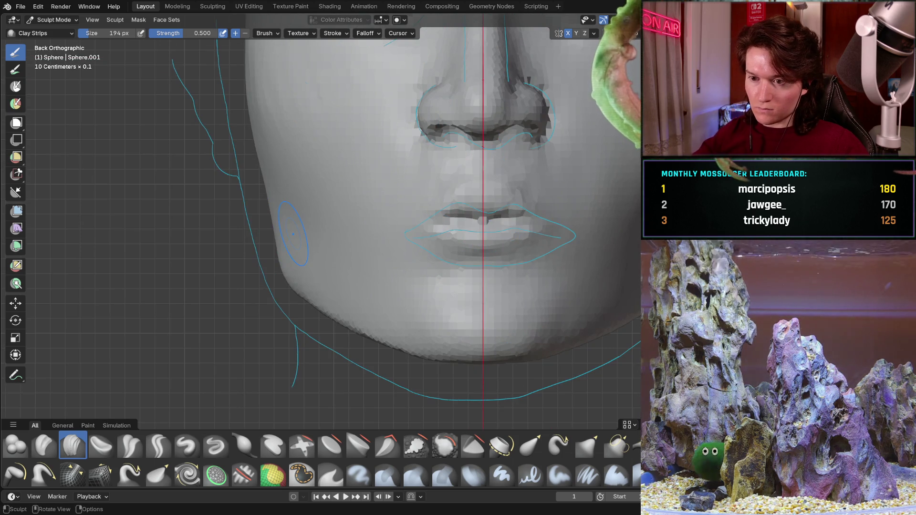
scroll(368, 240, "down", 2)
scroll(369, 258, "down", 2)
scroll(373, 273, "down", 1)
middle_click_drag(373, 274, 334, 269)
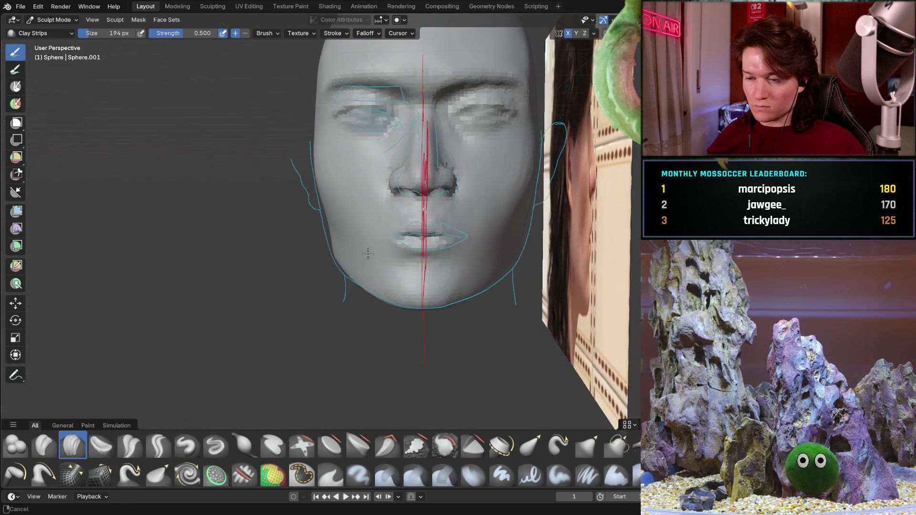
scroll(334, 270, "up", 2)
middle_click_drag(334, 269, 233, 265)
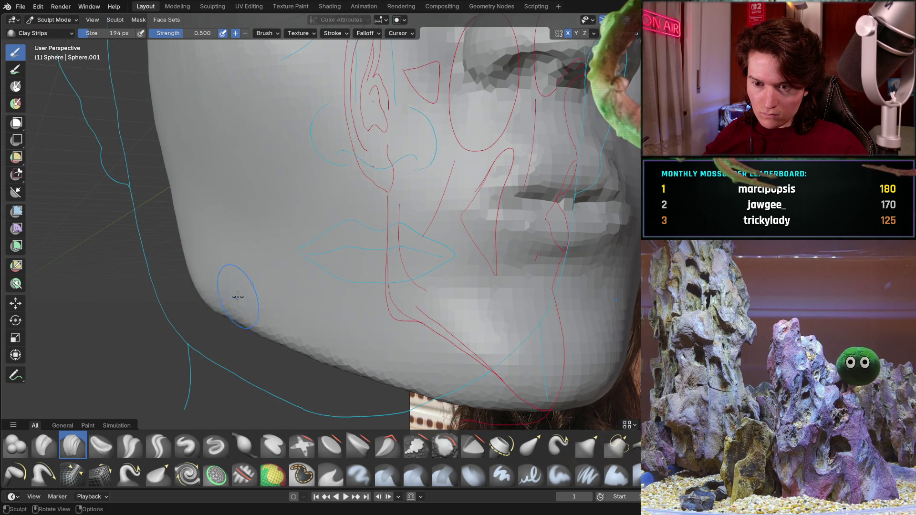
middle_click_drag(202, 302, 256, 300)
scroll(257, 298, "up", 3)
scroll(251, 287, "up", 3)
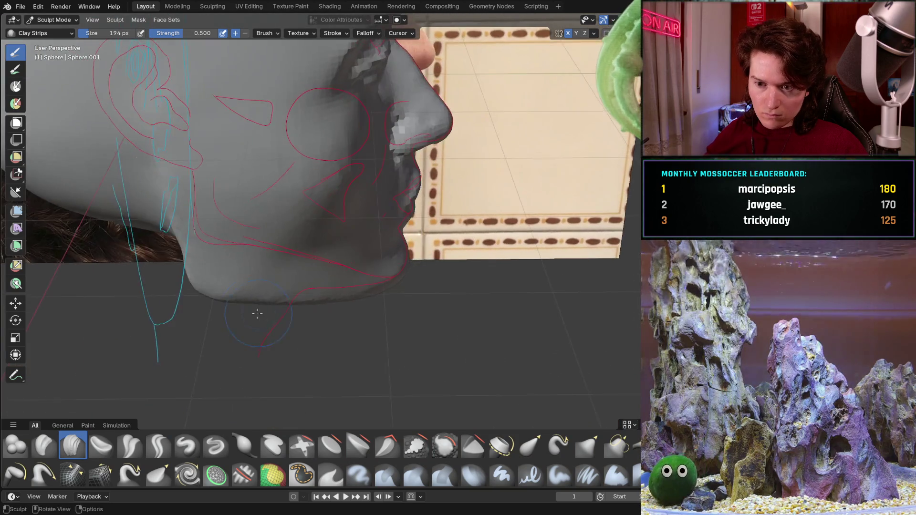
scroll(235, 245, "up", 3)
mouse_move(235, 245)
middle_mouse_down()
mouse_move(385, 267)
mouse_move(376, 272)
middle_mouse_up()
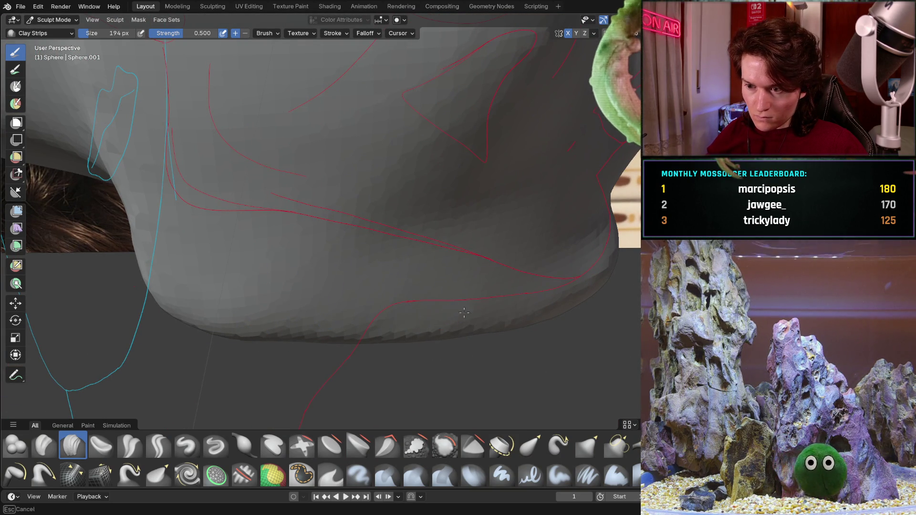
middle_click_drag(454, 272, 420, 303)
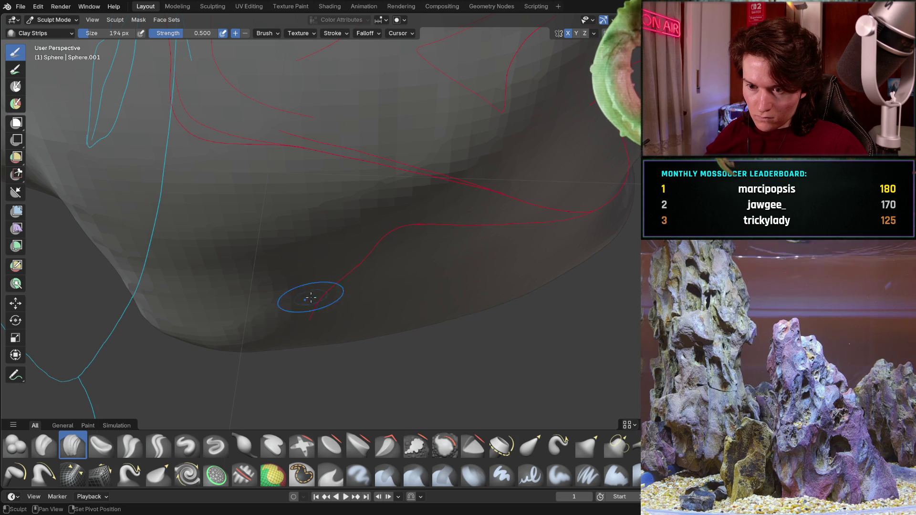
middle_click_drag(304, 304, 159, 259)
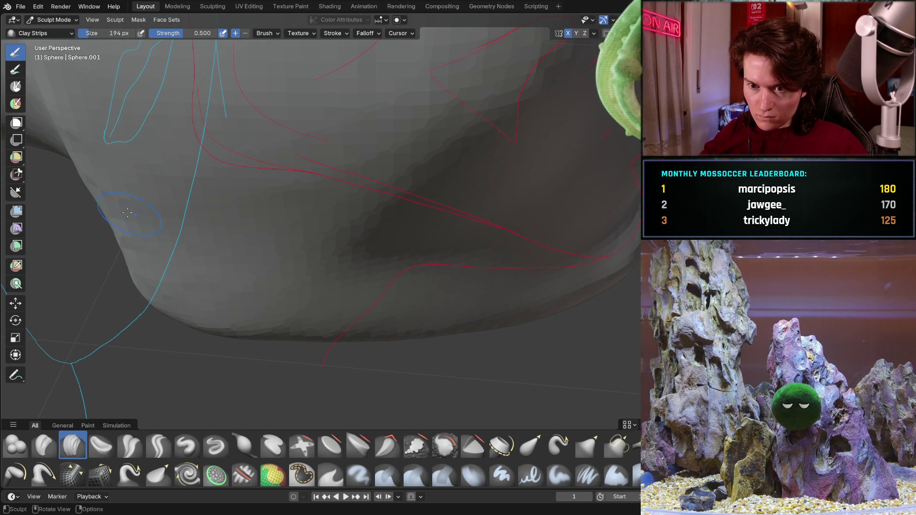
mouse_move(197, 306)
middle_mouse_down()
mouse_move(138, 187)
mouse_move(164, 209)
middle_mouse_up()
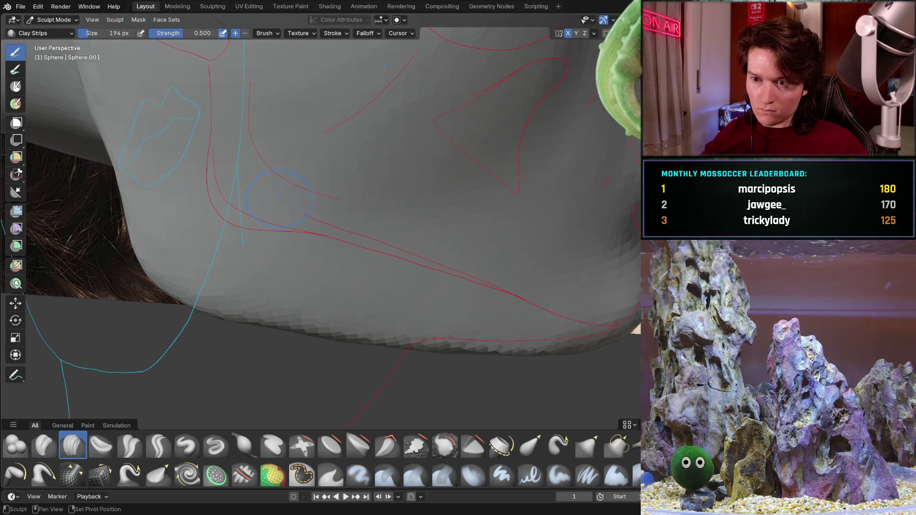
mouse_move(235, 272)
middle_mouse_down()
mouse_move(300, 230)
mouse_move(280, 227)
middle_mouse_up()
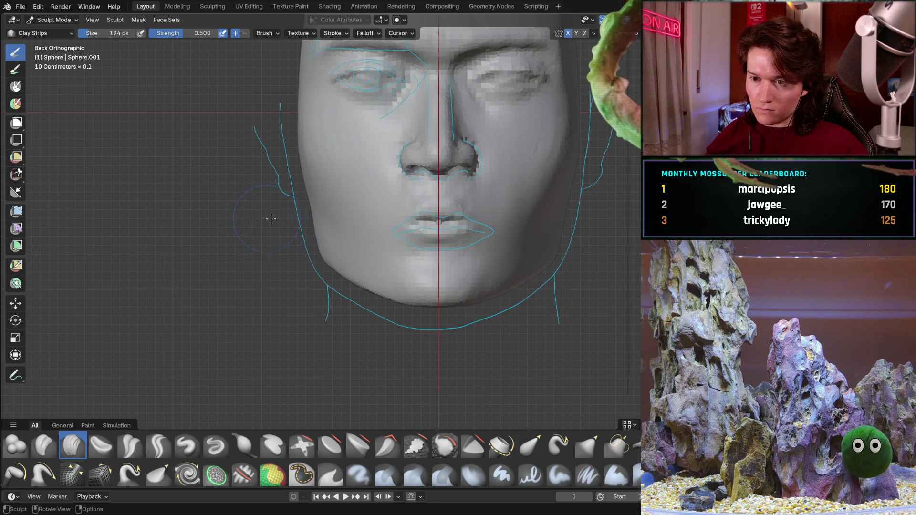
scroll(292, 248, "up", 3)
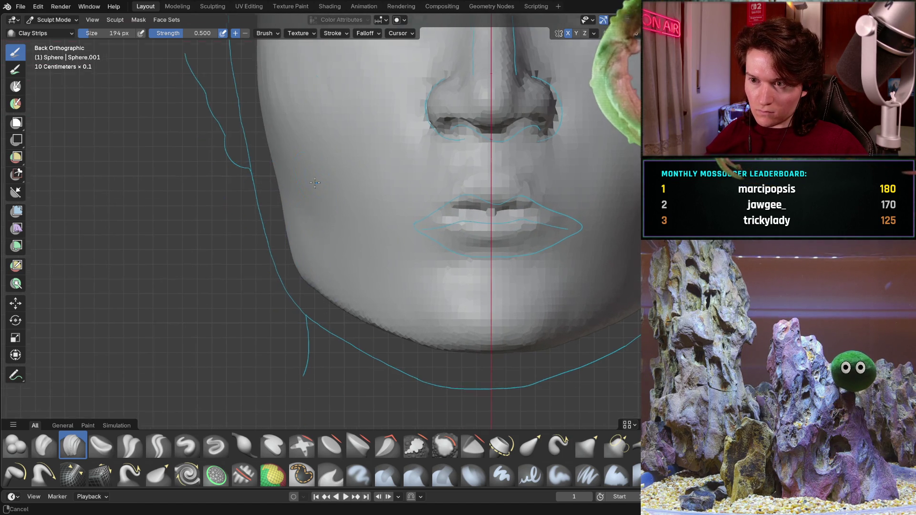
middle_click_drag(312, 174, 268, 239, "shift")
scroll(267, 238, "up", 2)
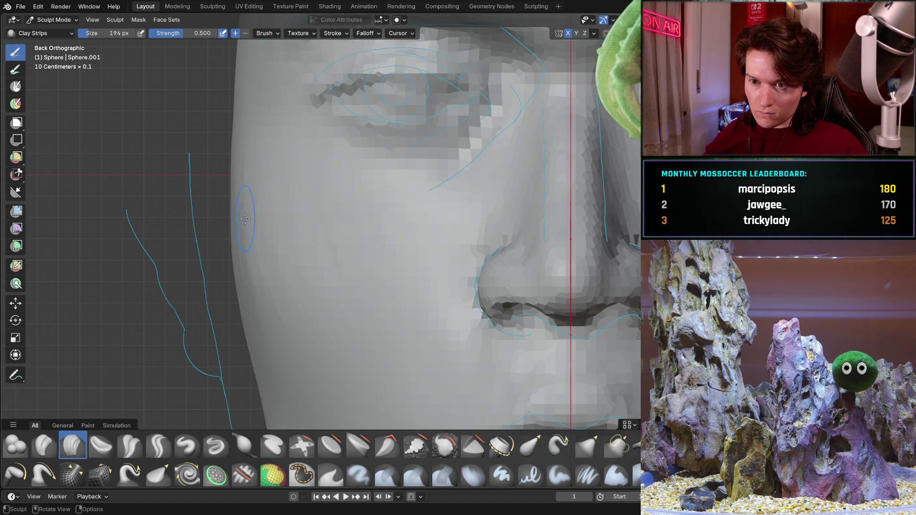
scroll(255, 237, "down", 4)
middle_click_drag(256, 237, 346, 274)
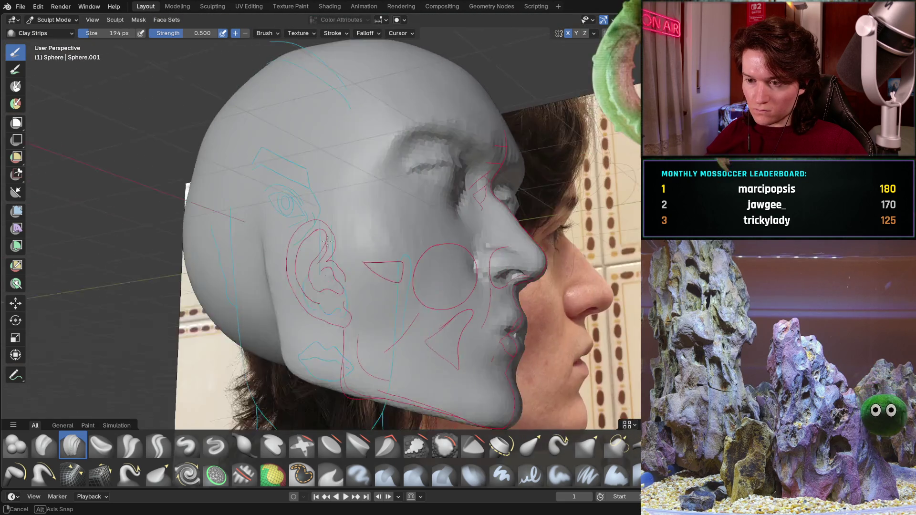
middle_click_drag(347, 275, 317, 215)
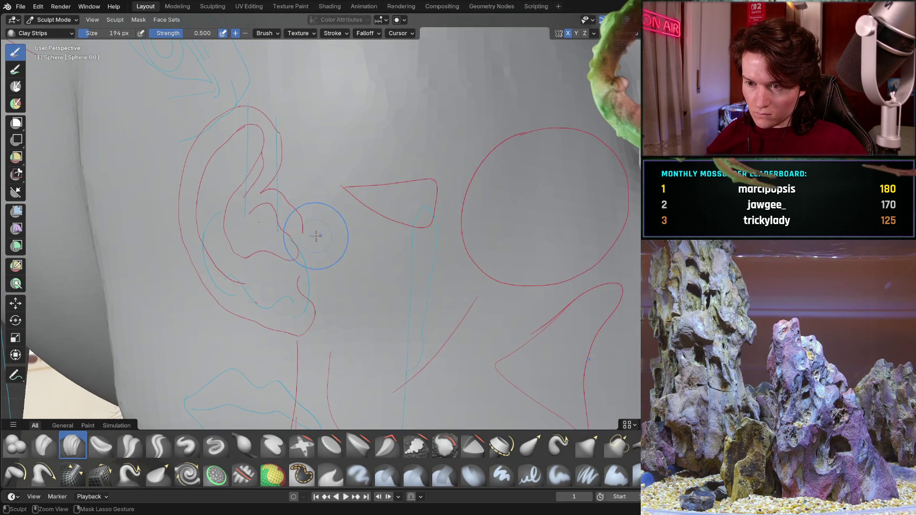
mouse_move(300, 286)
left_mouse_down()
mouse_move(466, 265)
mouse_move(405, 182)
left_mouse_up()
middle_click_drag(405, 182, 288, 346)
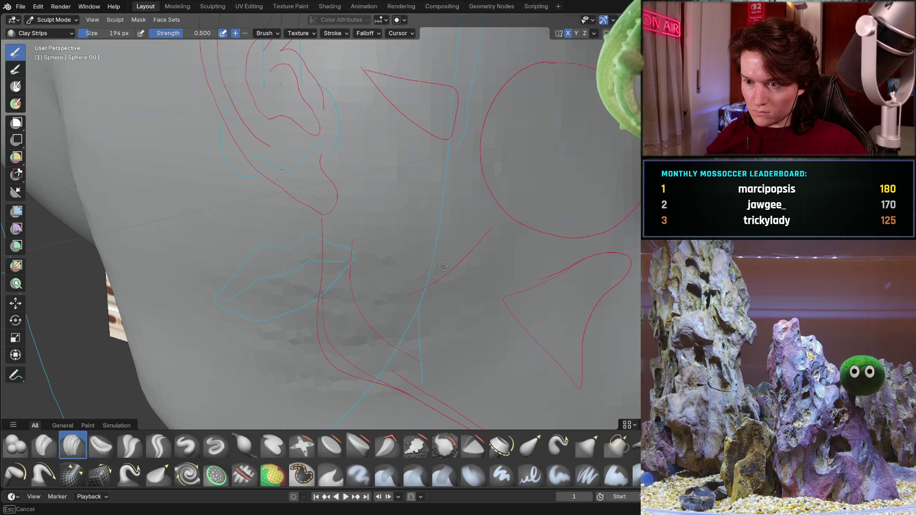
mouse_move(485, 291)
middle_mouse_down("ctrl")
mouse_move(458, 272)
mouse_move(244, 304)
middle_mouse_up("ctrl")
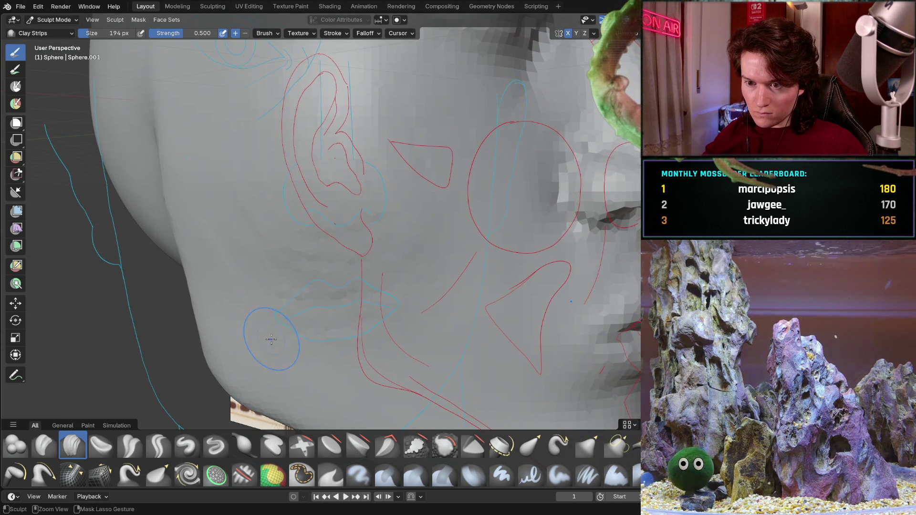
mouse_move(454, 360)
middle_mouse_down()
mouse_move(367, 279)
mouse_move(351, 282)
middle_mouse_up()
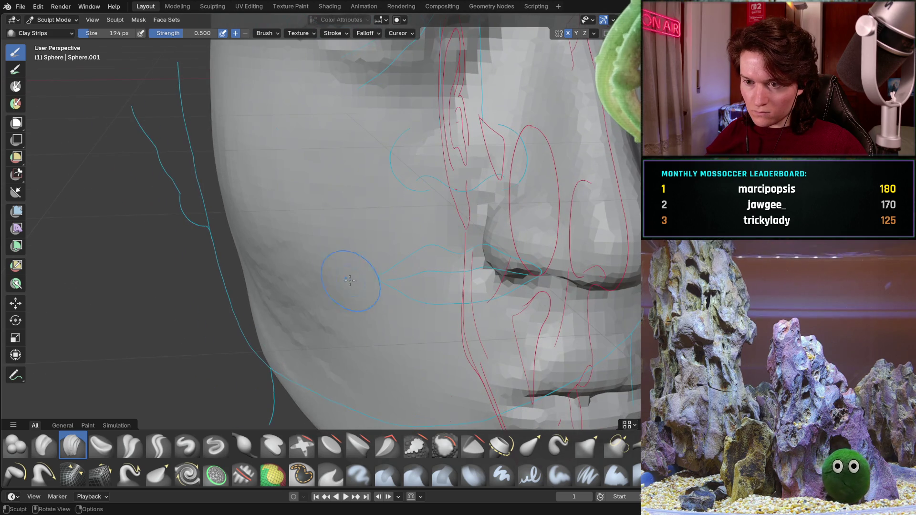
middle_click_drag(244, 290, 323, 265)
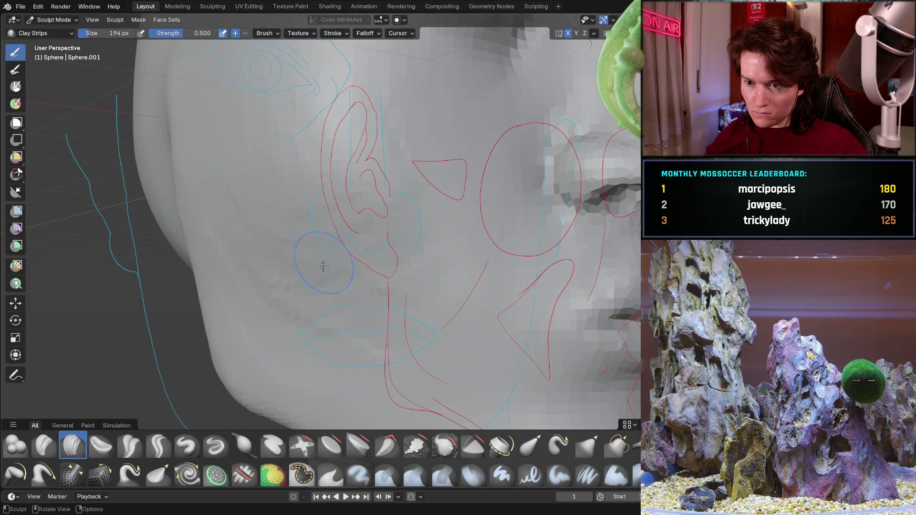
middle_click_drag(437, 246, 332, 265)
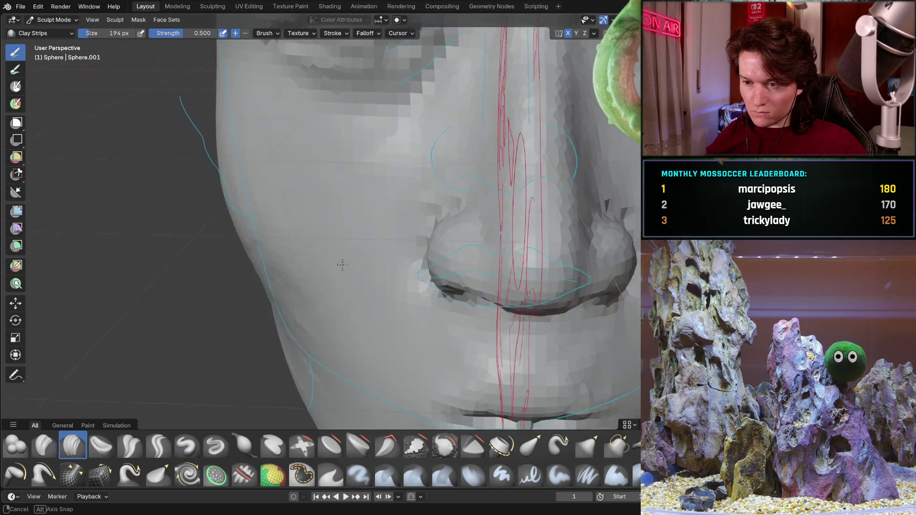
key("KP_1")
scroll(333, 262, "down", 5)
scroll(332, 259, "up", 3)
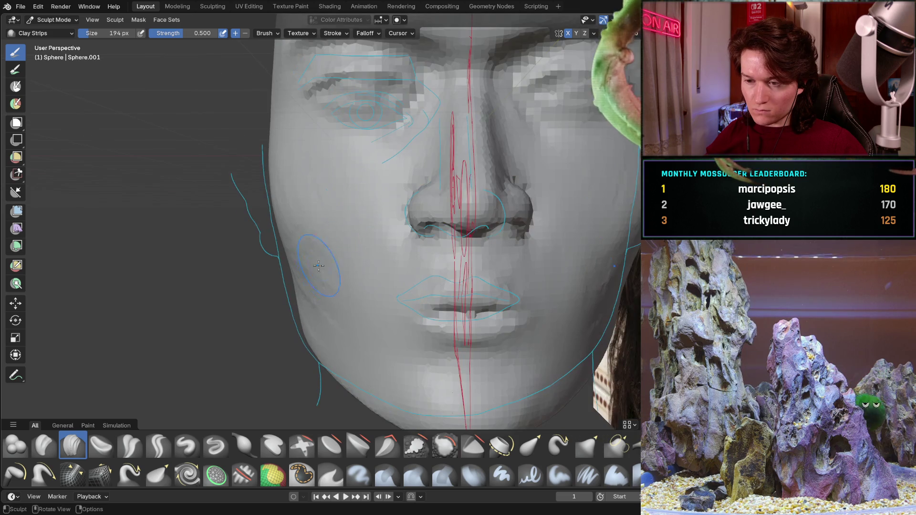
scroll(332, 260, "up", 2)
mouse_move(332, 259)
middle_mouse_down()
mouse_move(361, 227)
mouse_move(314, 286)
mouse_move(404, 260)
middle_mouse_up()
scroll(361, 227, "down", 2)
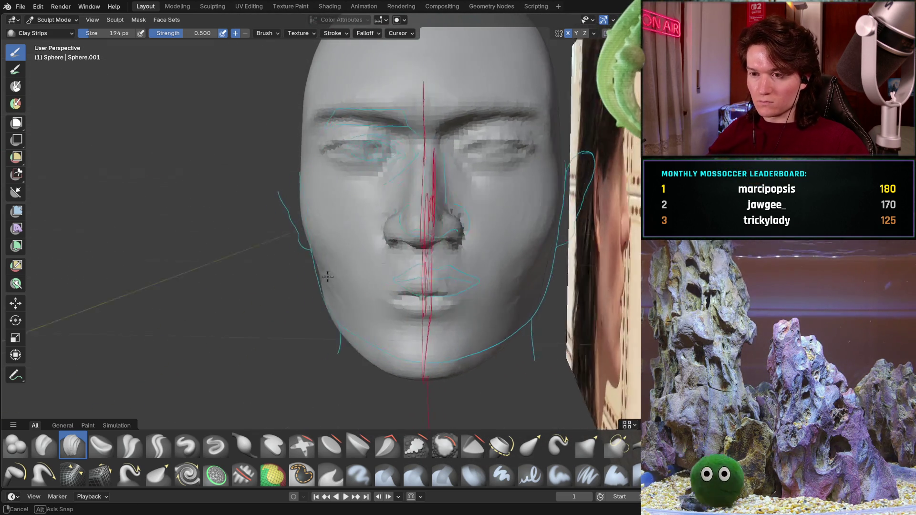
scroll(404, 261, "up", 3)
scroll(415, 286, "up", 2)
Reshape the underside of the jaw with a Clay Strips stroke, then orbit to check the nose and lips
mouse_move(431, 328)
middle_mouse_down()
mouse_move(329, 360)
mouse_move(337, 272)
mouse_move(485, 247)
middle_mouse_up()
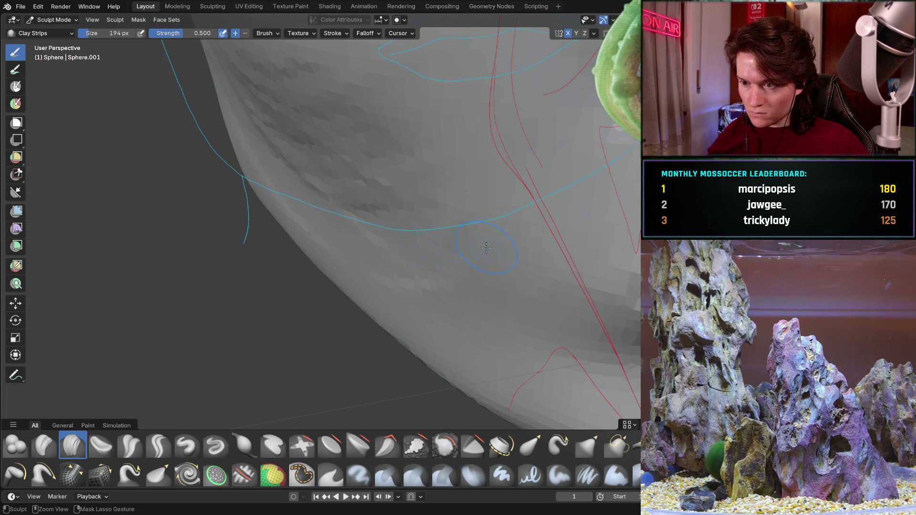
middle_click_drag(444, 286, 438, 289, "ctrl")
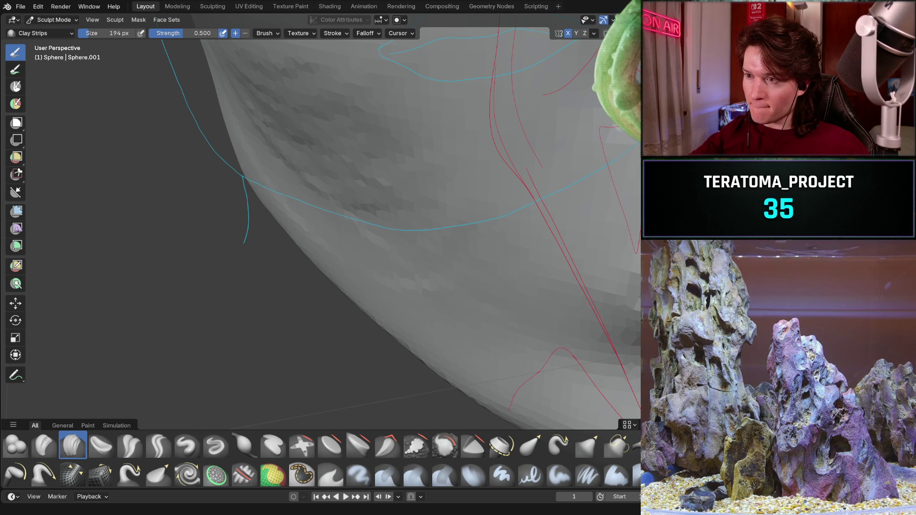
mouse_move(415, 200)
middle_mouse_down()
mouse_move(364, 253)
mouse_move(379, 223)
middle_mouse_up()
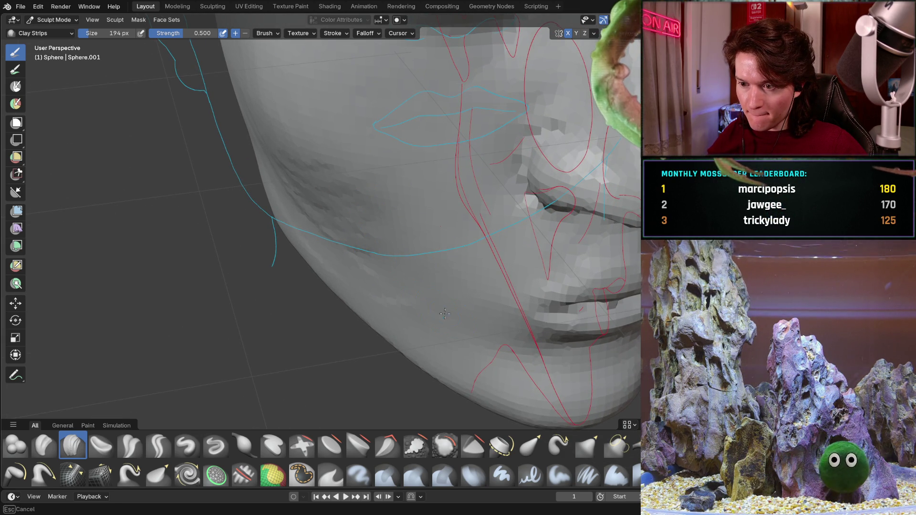
mouse_move(345, 241)
middle_mouse_down()
mouse_move(404, 260)
mouse_move(370, 182)
mouse_move(368, 145)
middle_mouse_up()
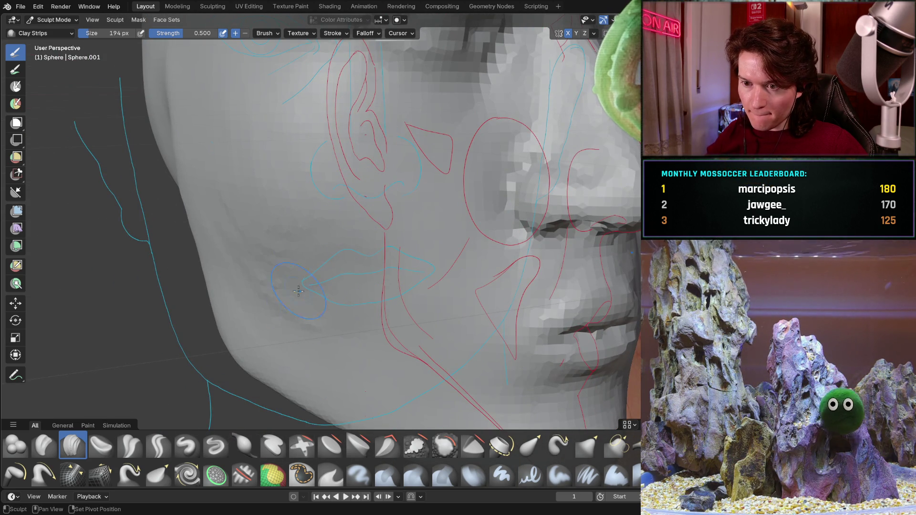
middle_click_drag(372, 191, 261, 291)
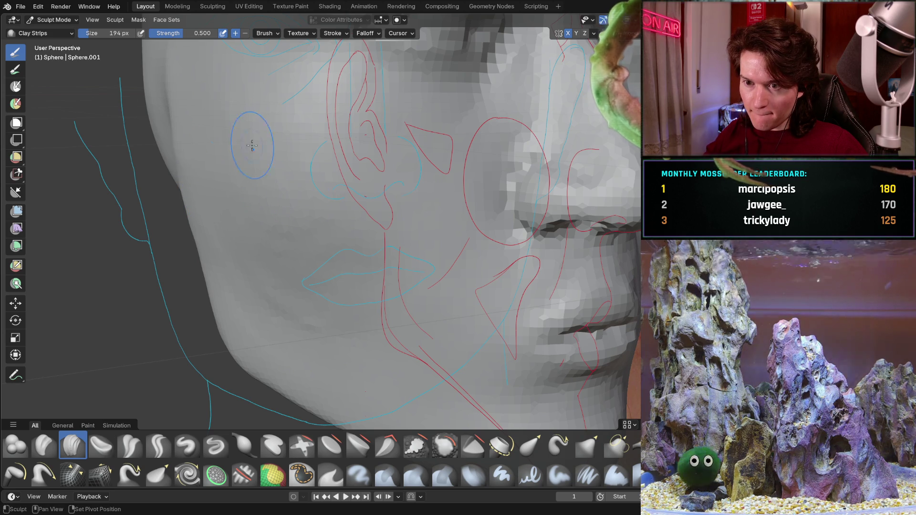
middle_click_drag(316, 198, 318, 258)
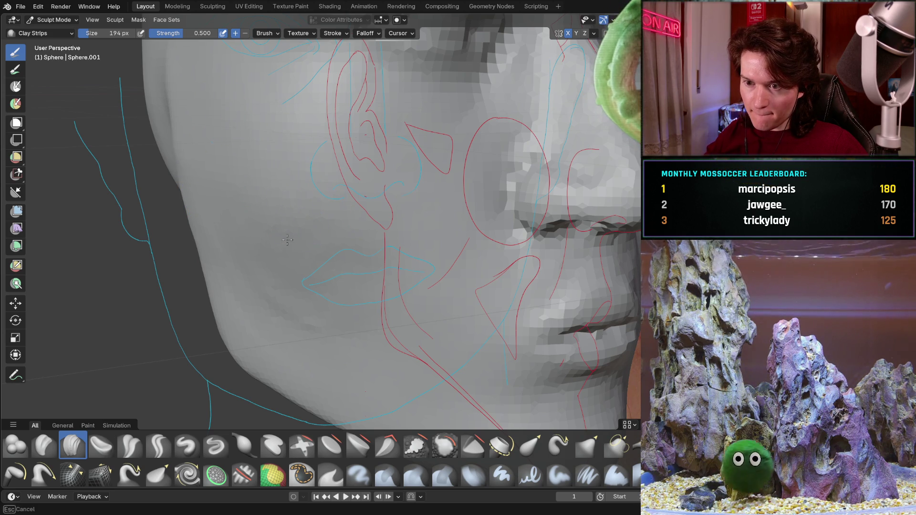
key("Escape")
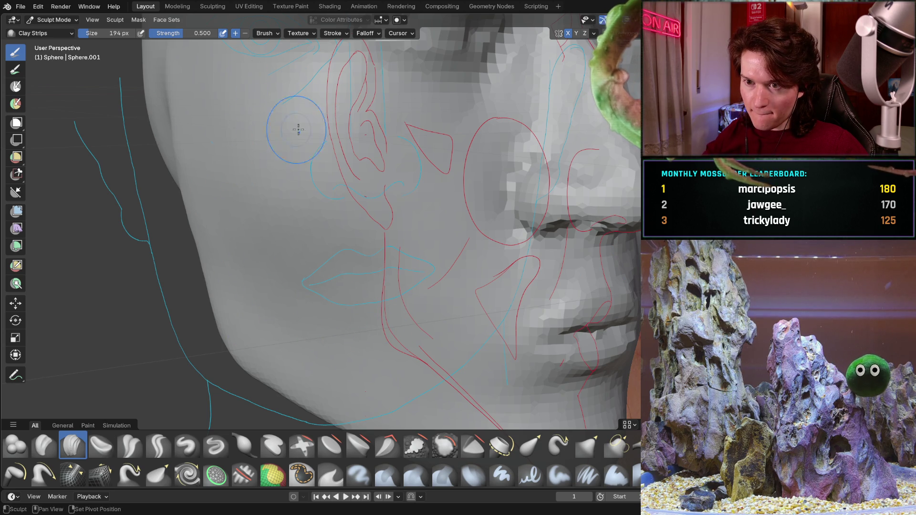
middle_click_drag(188, 66, 343, 101)
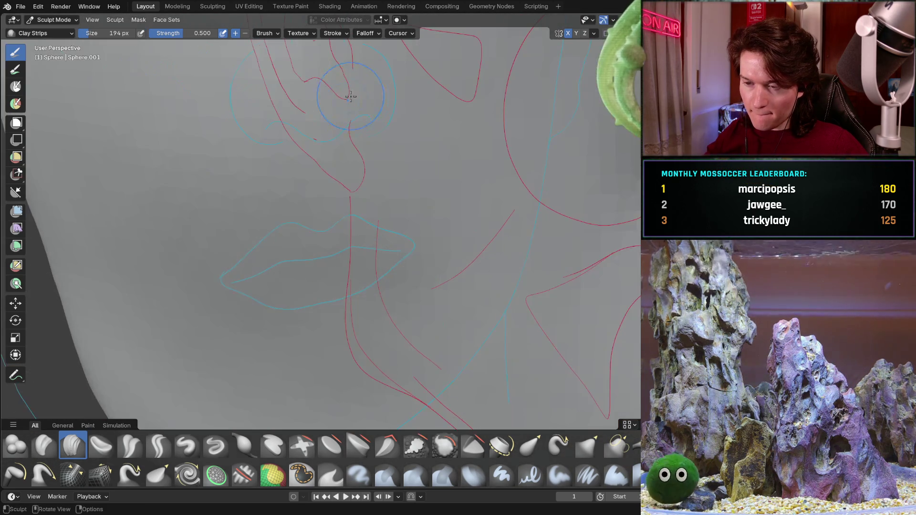
scroll(333, 170, "down", 5)
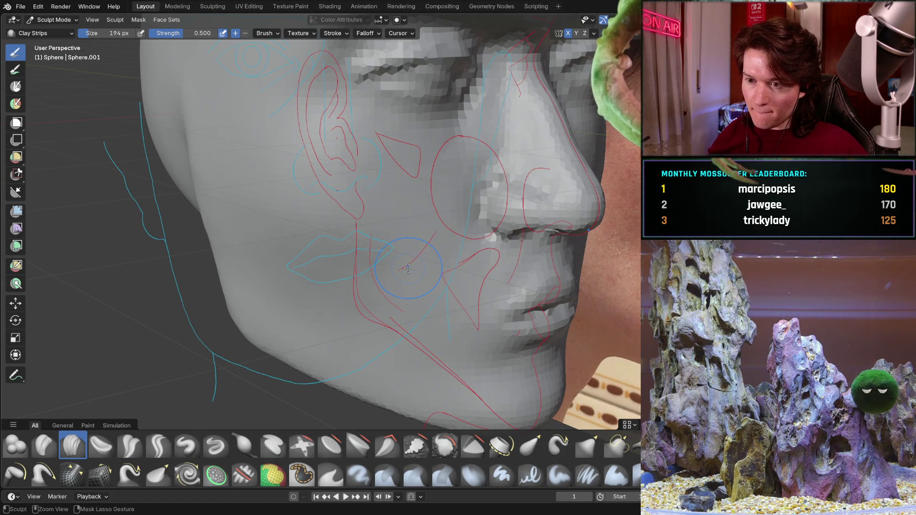
middle_click_drag(441, 255, 405, 164)
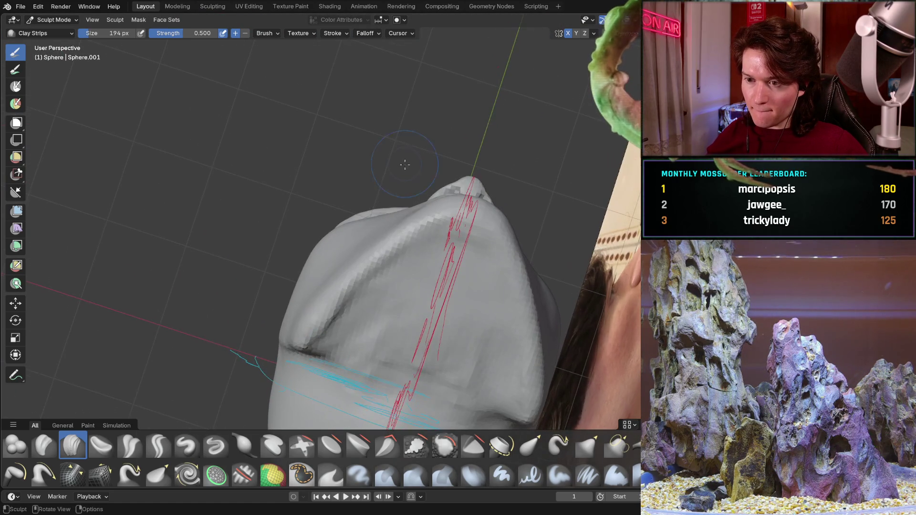
Orbit over the top and side of the head, snap to front orthographic, then drop to a low view of the lips and chin
mouse_move(454, 268)
middle_mouse_down()
mouse_move(347, 200)
mouse_move(387, 238)
middle_mouse_up()
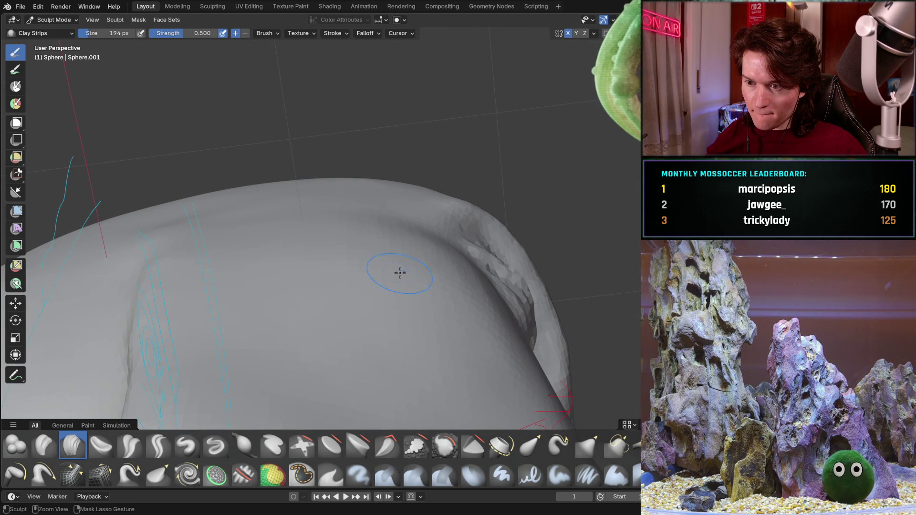
mouse_move(398, 227)
middle_mouse_down()
mouse_move(332, 210)
mouse_move(276, 166)
middle_mouse_up()
scroll(331, 210, "up", 3)
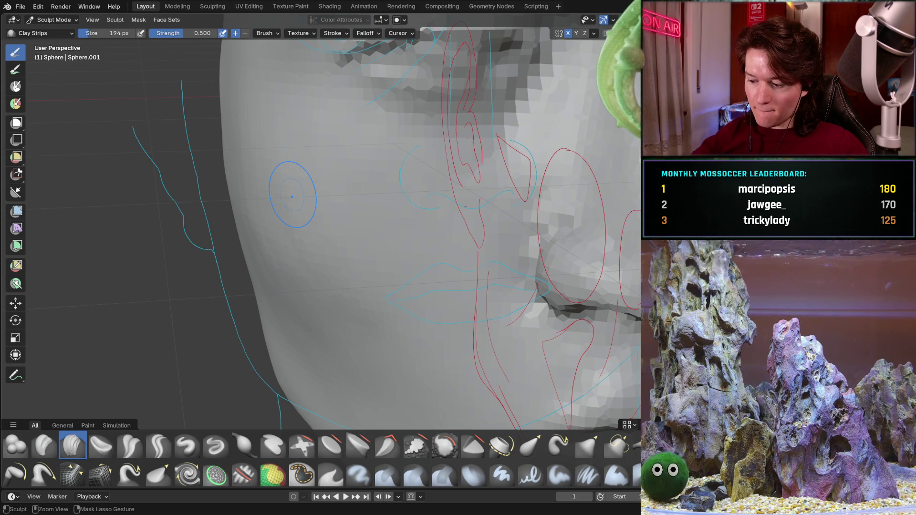
key("ctrl+KP_1")
scroll(367, 219, "down", 2)
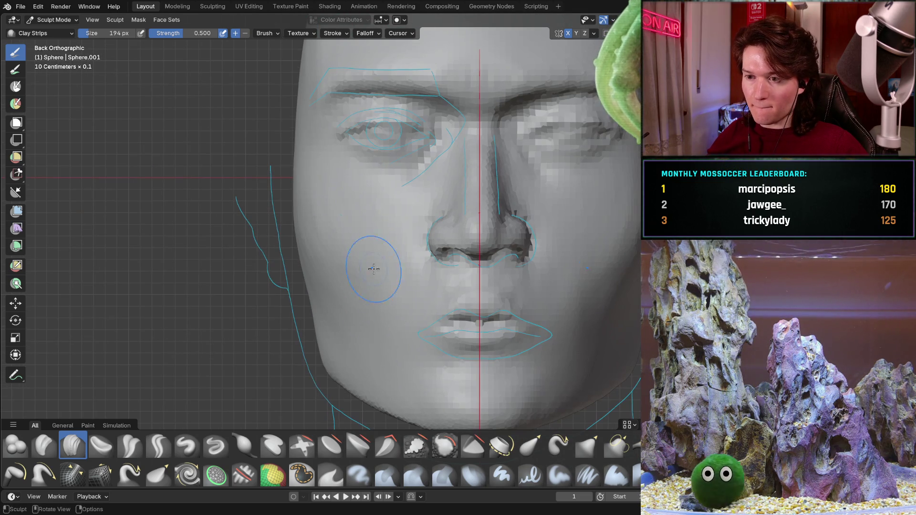
mouse_move(380, 261)
middle_mouse_down()
mouse_move(312, 281)
mouse_move(359, 267)
middle_mouse_up()
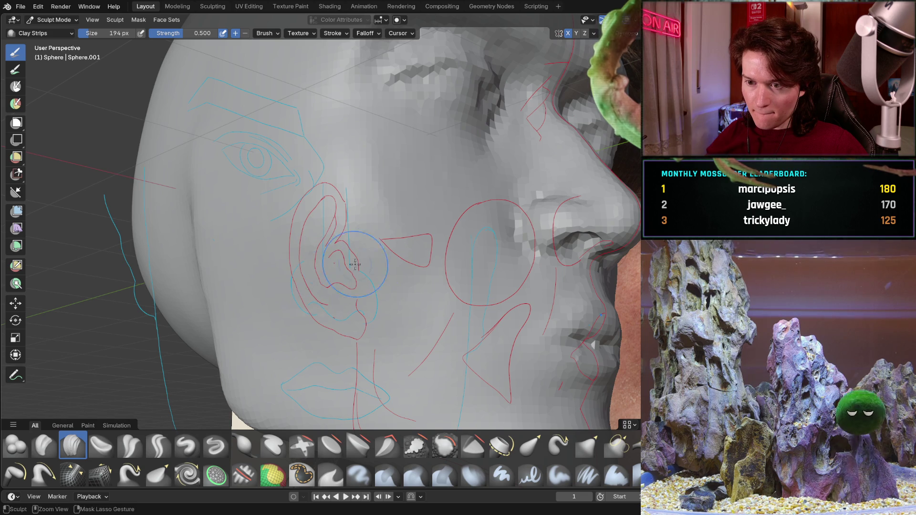
middle_click_drag(439, 289, 345, 245)
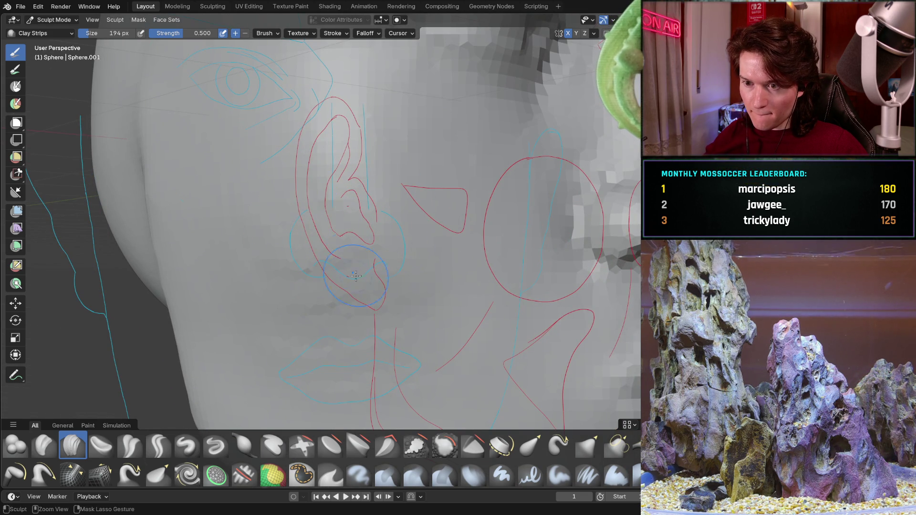
mouse_move(348, 276)
middle_mouse_down()
mouse_move(322, 243)
mouse_move(368, 168)
middle_mouse_up()
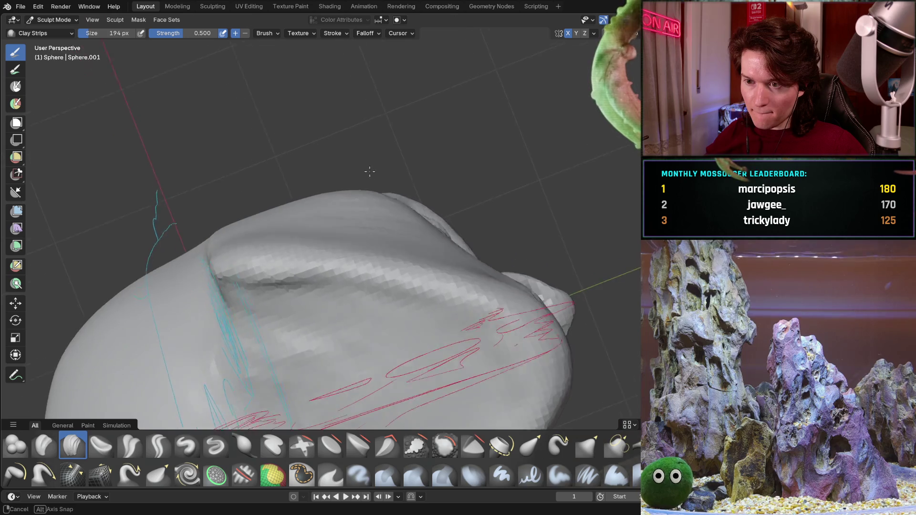
mouse_move(368, 168)
middle_mouse_down()
mouse_move(324, 251)
mouse_move(315, 231)
middle_mouse_up()
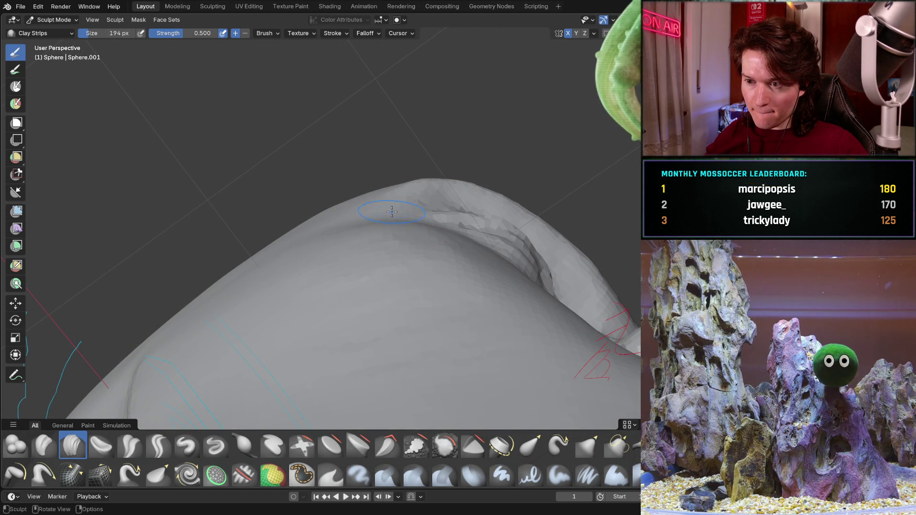
Orbit through profile, ear-and-jaw and frontal views to inspect the sculpted surface against the outlines
middle_click_drag(393, 212, 374, 224)
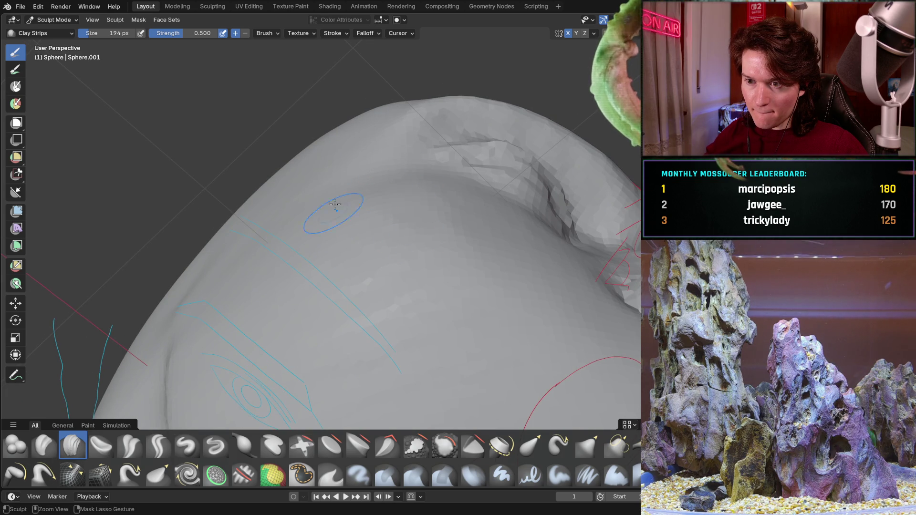
mouse_move(320, 208)
middle_mouse_down()
mouse_move(378, 172)
mouse_move(318, 317)
middle_mouse_up()
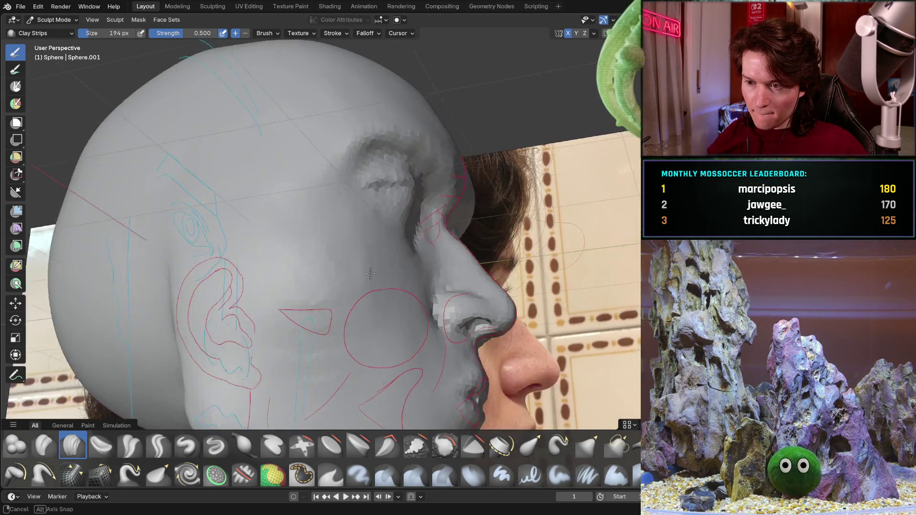
mouse_move(318, 317)
middle_mouse_down()
mouse_move(363, 260)
mouse_move(323, 224)
mouse_move(367, 270)
middle_mouse_up()
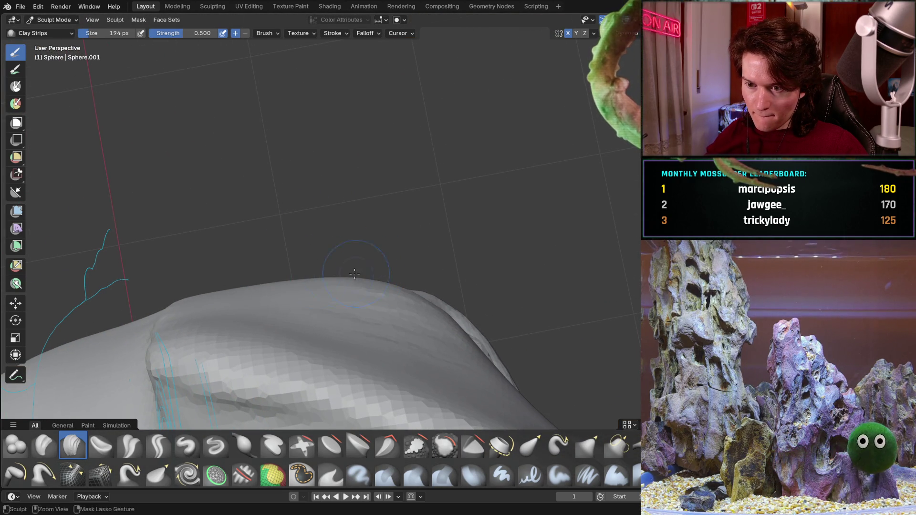
middle_click_drag(394, 283, 328, 266)
middle_click_drag(438, 350, 451, 334)
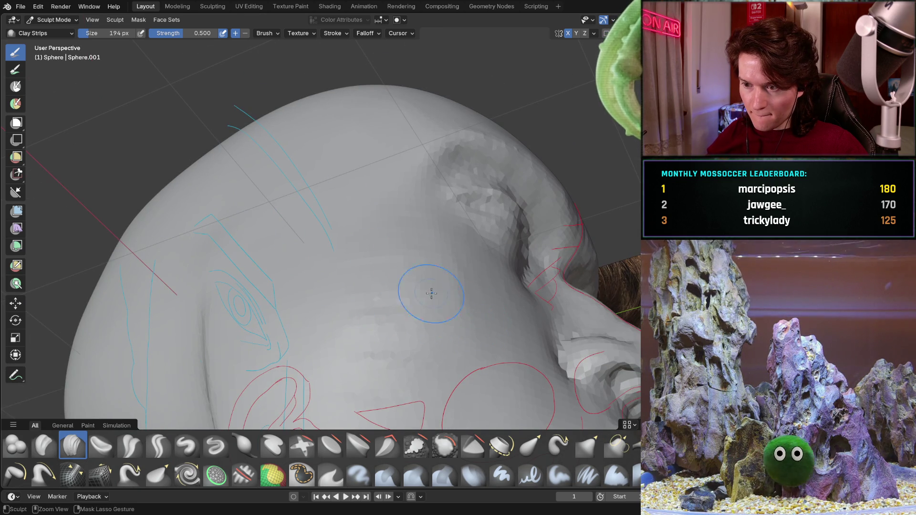
middle_click_drag(389, 232, 386, 252)
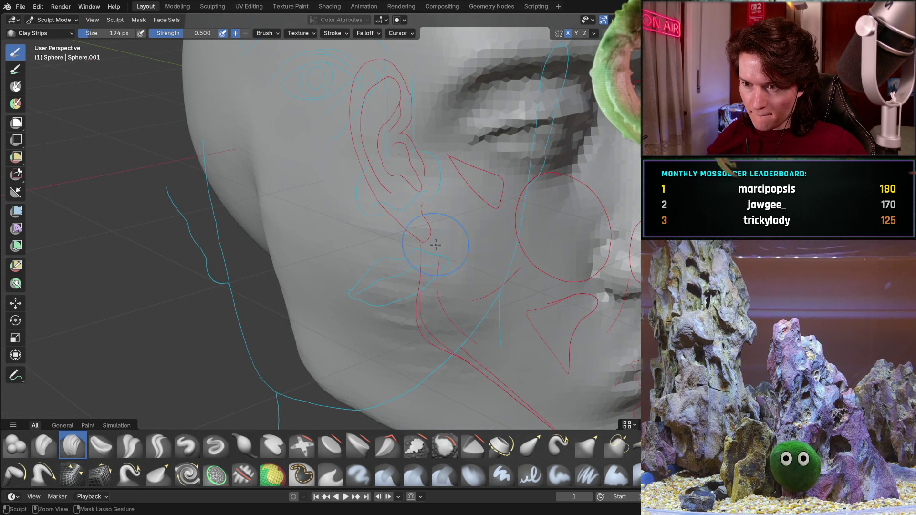
middle_click_drag(437, 236, 373, 288)
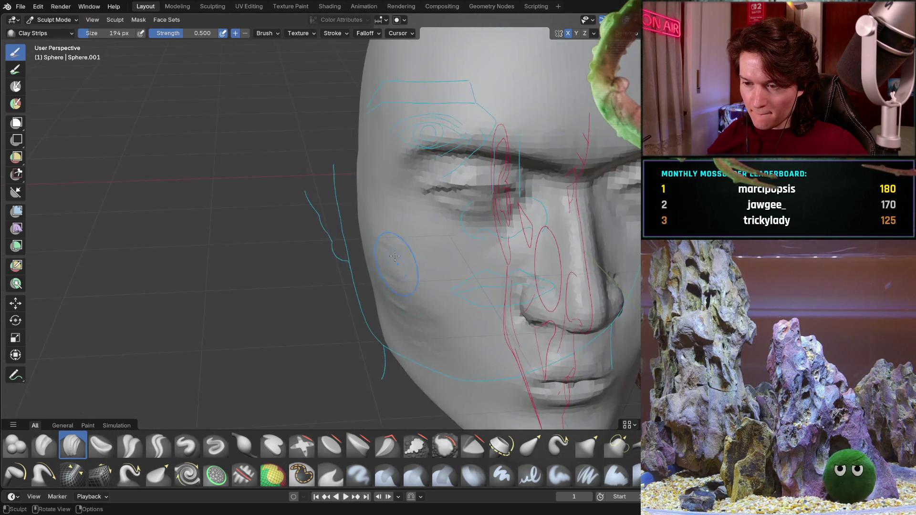
middle_click_drag(373, 289, 349, 205)
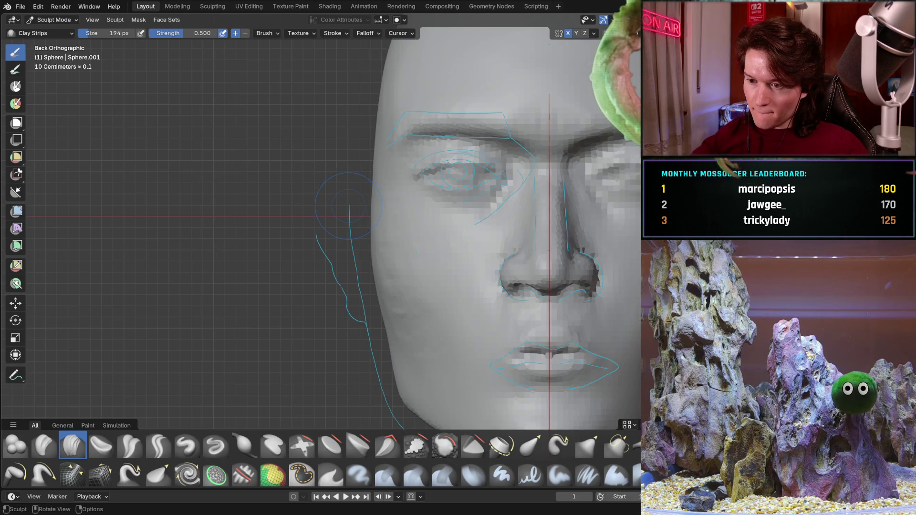
View the head from below and the side, then snap to a flat straight-on front orthographic view
mouse_move(395, 306)
middle_mouse_down()
mouse_move(400, 299)
mouse_move(371, 242)
middle_mouse_up()
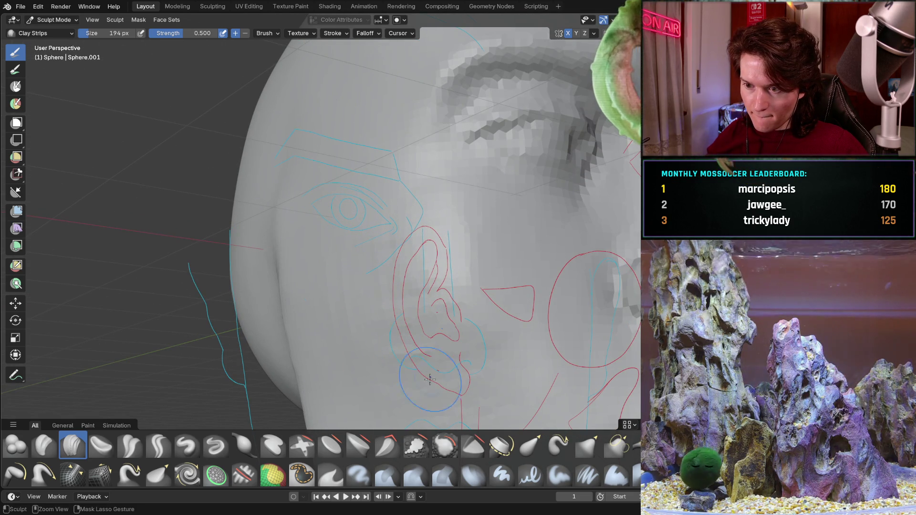
mouse_move(430, 289)
middle_mouse_down()
mouse_move(437, 175)
mouse_move(351, 283)
mouse_move(335, 322)
mouse_move(353, 318)
mouse_move(322, 275)
middle_mouse_up()
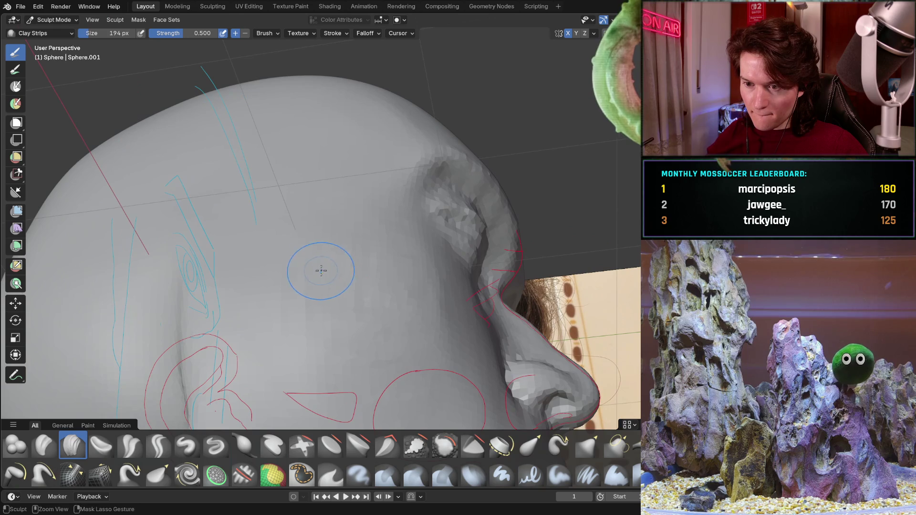
middle_click_drag(249, 292, 335, 240)
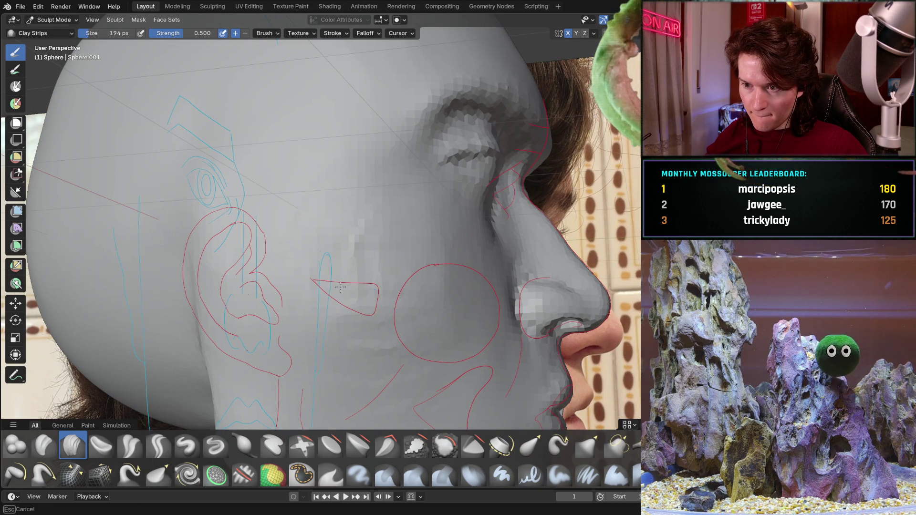
mouse_move(427, 322)
middle_mouse_down()
mouse_move(327, 400)
mouse_move(344, 255)
middle_mouse_up()
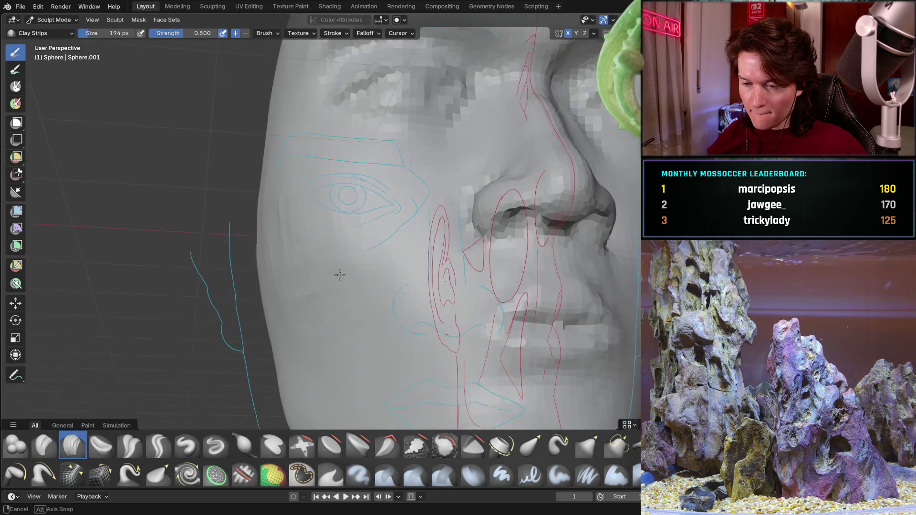
scroll(343, 256, "up", 3)
scroll(344, 256, "down", 4)
scroll(341, 287, "down", 3)
mouse_move(341, 288)
middle_mouse_down()
mouse_move(365, 287)
mouse_move(351, 323)
middle_mouse_up()
scroll(350, 287, "up", 3)
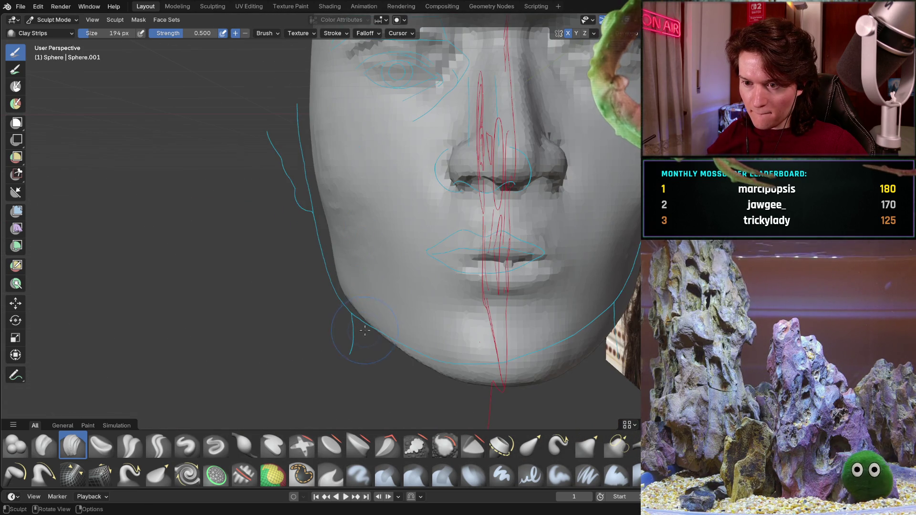
scroll(336, 366, "down", 2)
key("ctrl+KP_1")
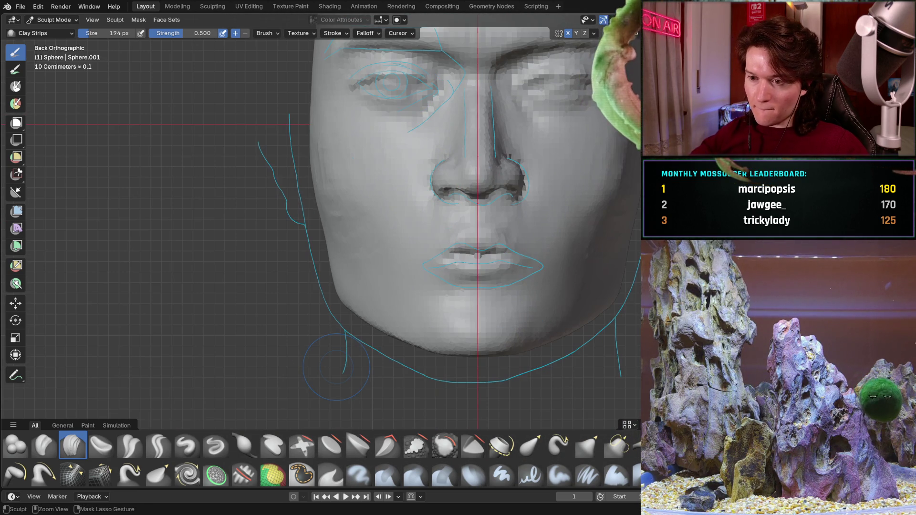
Zoom in on the left cheek and orbit around the side of the head to inspect it in profile
mouse_move(307, 183)
middle_mouse_down("shift")
mouse_move(298, 215)
mouse_move(238, 259)
middle_mouse_up("shift")
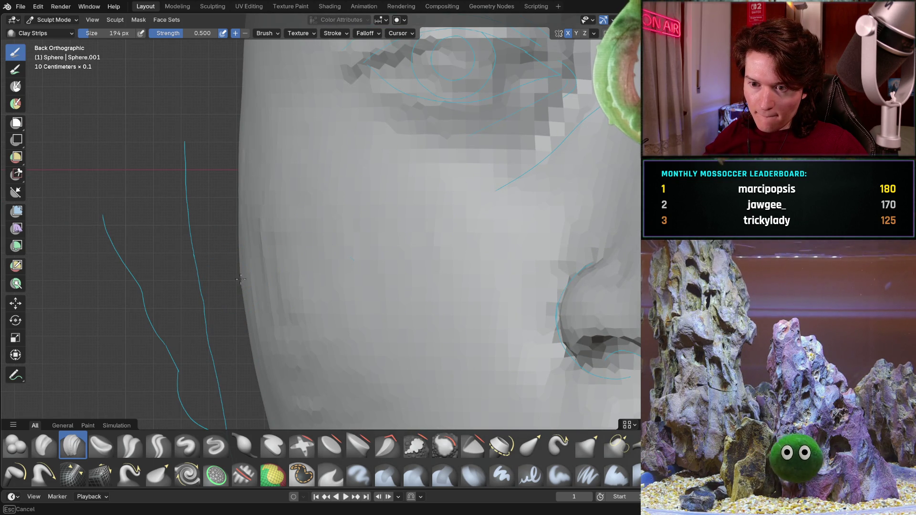
mouse_move(231, 195)
middle_mouse_down()
mouse_move(273, 267)
mouse_move(284, 235)
middle_mouse_up()
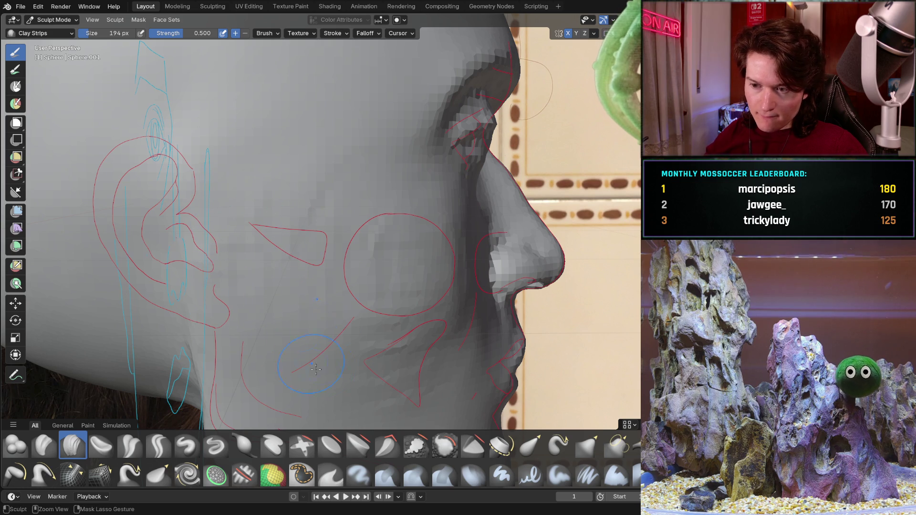
middle_click_drag(410, 368, 271, 251)
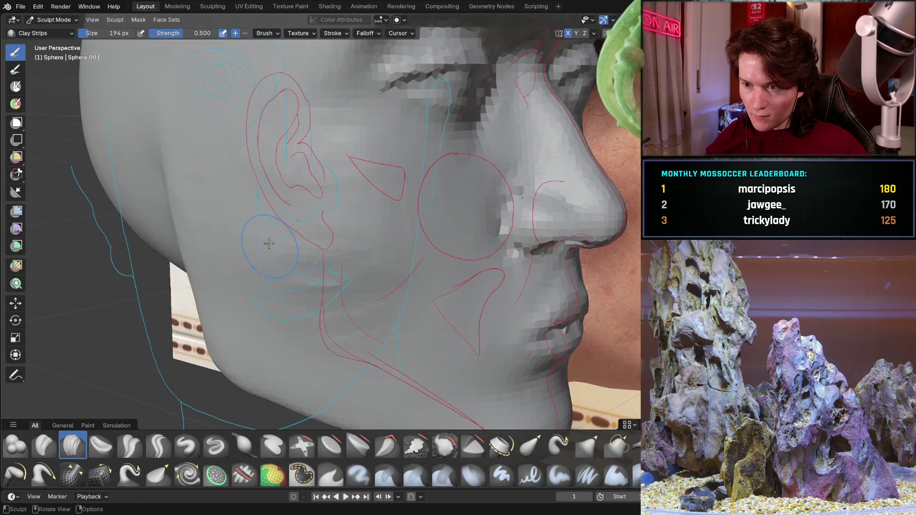
middle_click_drag(333, 258, 355, 232, "ctrl")
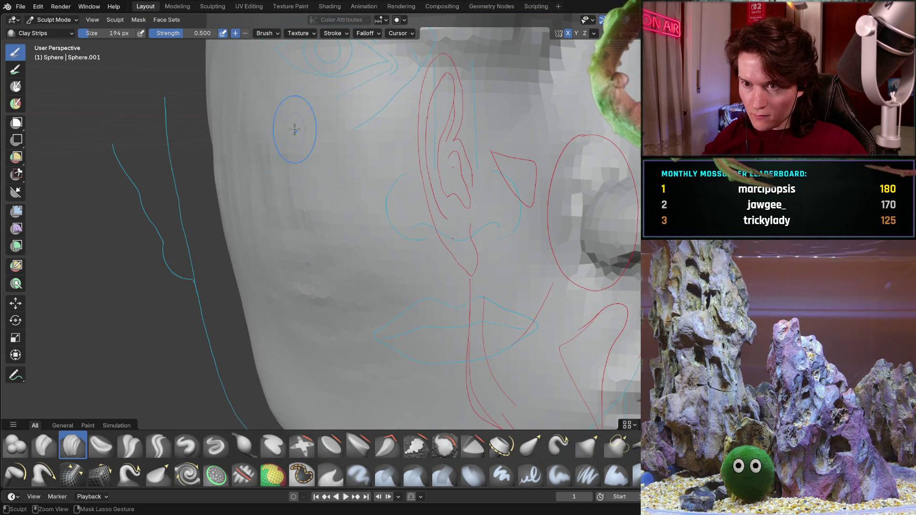
middle_click_drag(320, 90, 362, 129)
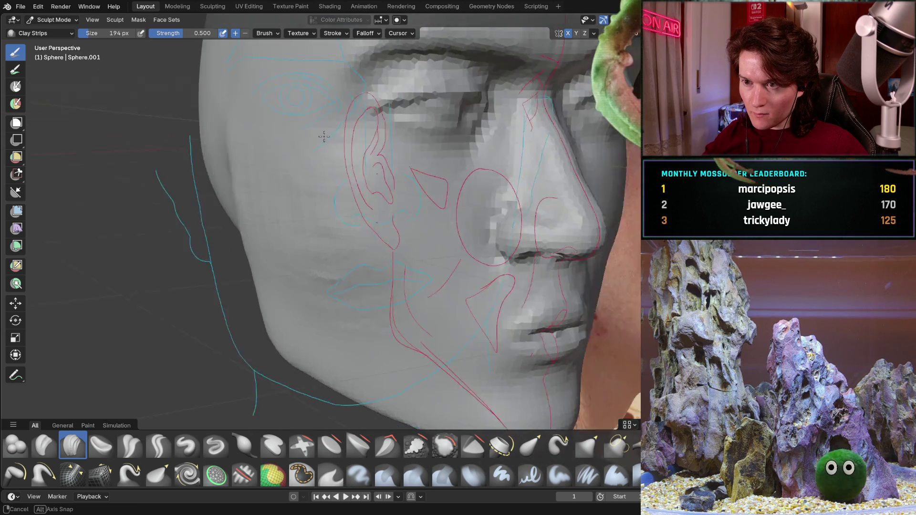
mouse_move(350, 189)
middle_mouse_down()
mouse_move(349, 224)
mouse_move(301, 202)
middle_mouse_up()
scroll(346, 259, "up", 2)
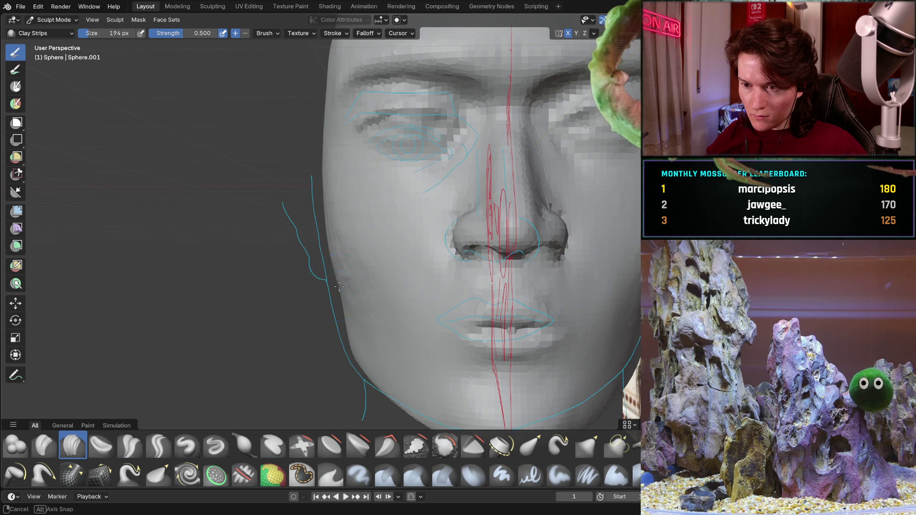
Alternate between front and three-quarter views, then look up at the underside of the head
middle_click_drag(339, 288, 312, 270)
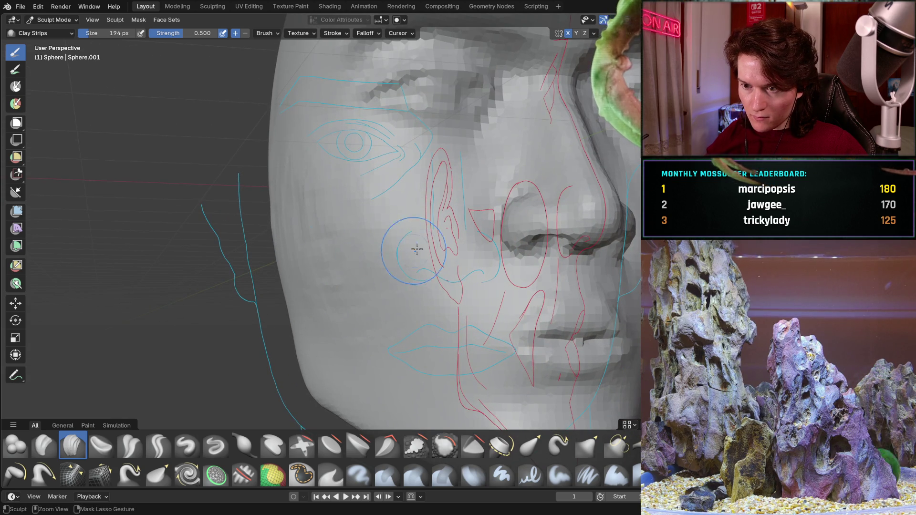
middle_click_drag(403, 254, 374, 245)
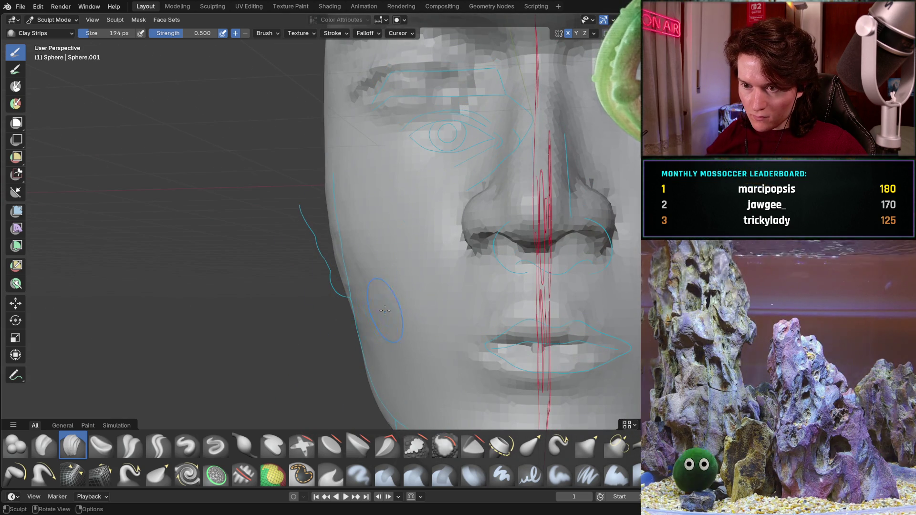
middle_click_drag(380, 312, 359, 266)
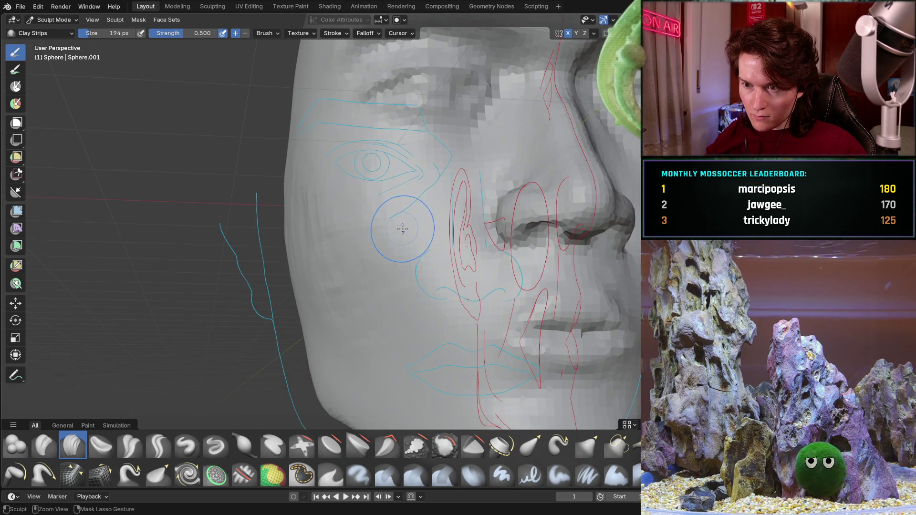
middle_click_drag(403, 245, 326, 240)
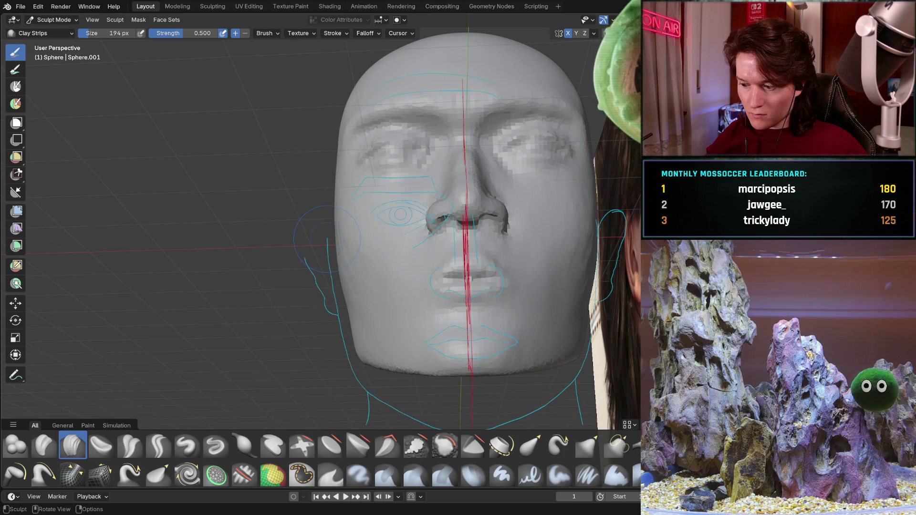
mouse_move(372, 308)
middle_mouse_down()
mouse_move(411, 249)
mouse_move(303, 255)
mouse_move(302, 215)
middle_mouse_up()
scroll(302, 208, "up", 5)
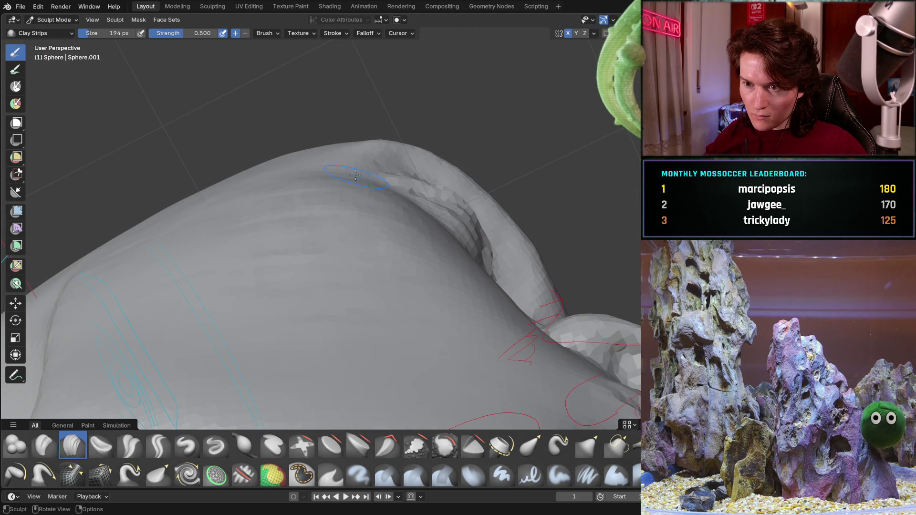
middle_click_drag(357, 177, 339, 149)
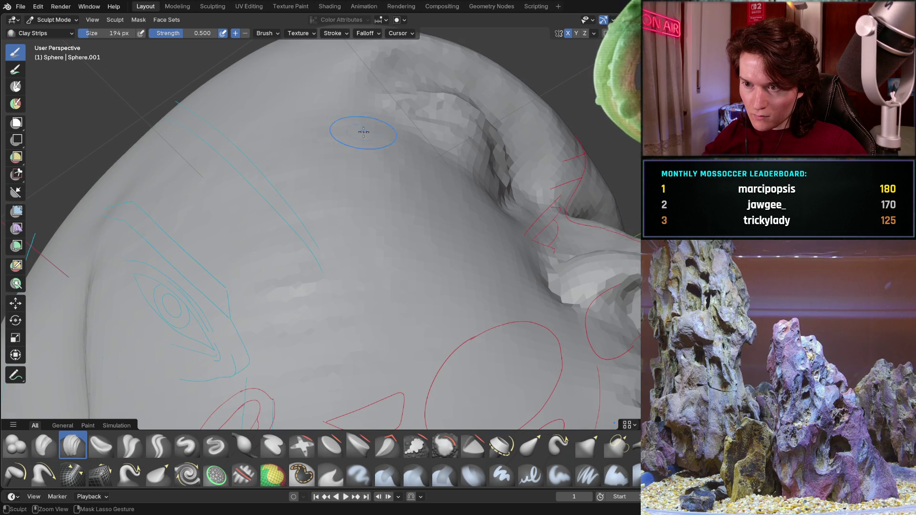
mouse_move(403, 225)
middle_mouse_down()
mouse_move(298, 223)
mouse_move(378, 240)
mouse_move(330, 249)
mouse_move(348, 262)
mouse_move(348, 254)
mouse_move(304, 314)
middle_mouse_up()
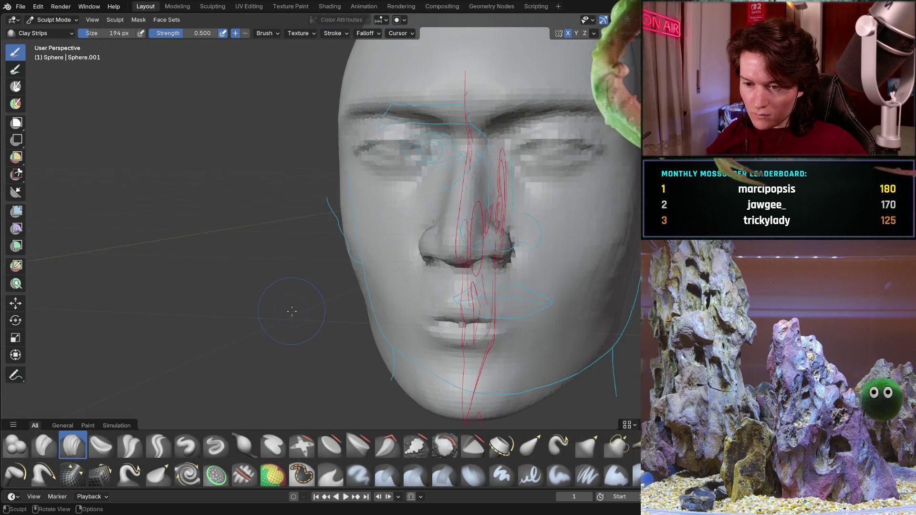
Snap to front orthographic, orbit to the right side, and snap to a flat side profile over the photo
key("ctrl+KP_1")
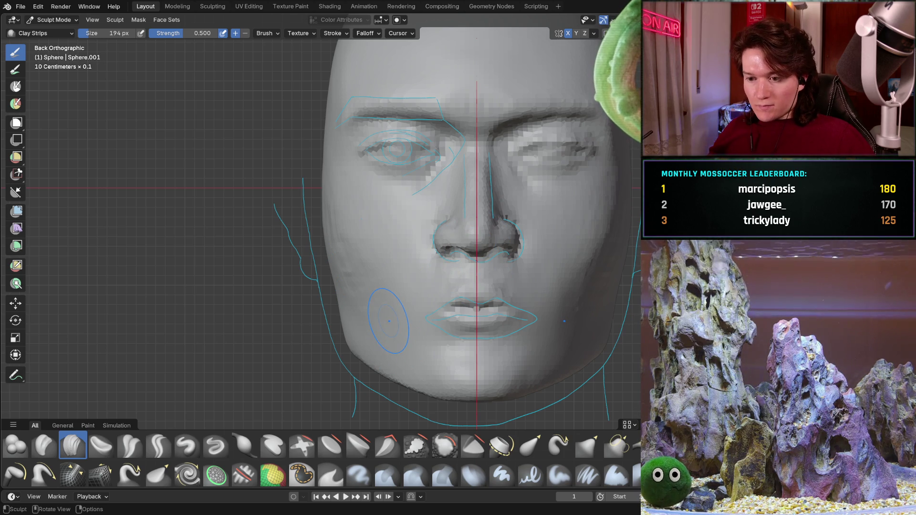
middle_click_drag(389, 321, 486, 347)
middle_click_drag(338, 327, 387, 335)
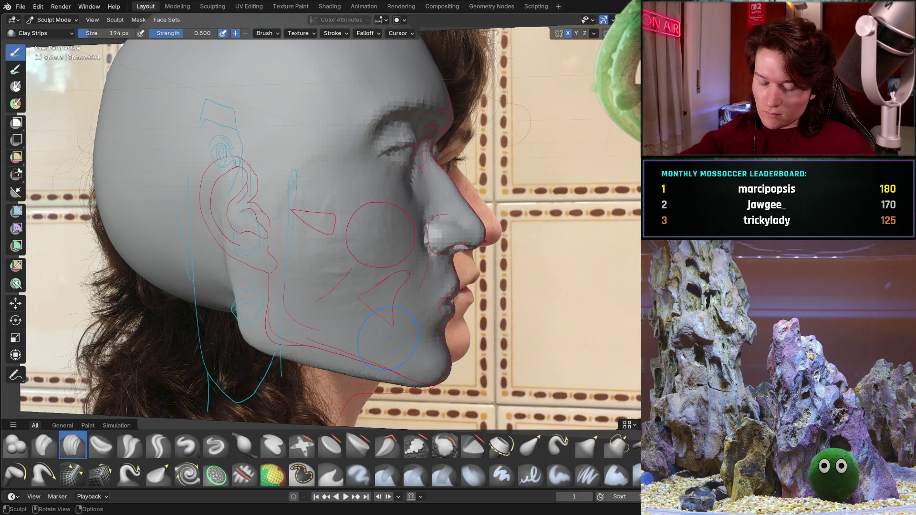
key("KP_3")
mouse_move(312, 351)
middle_mouse_down("ctrl")
mouse_move(280, 254)
mouse_move(403, 299)
mouse_move(381, 246)
middle_mouse_up("ctrl")
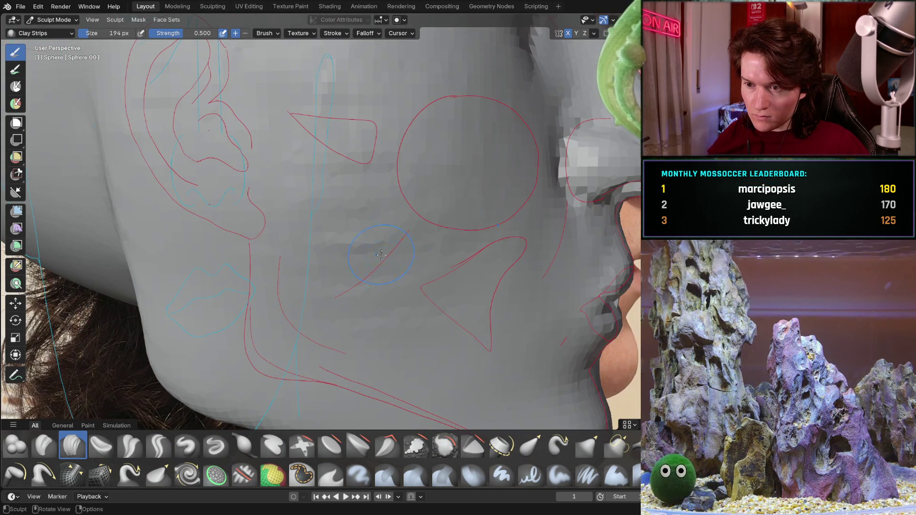
scroll(382, 216, "down", 4)
middle_click_drag(340, 323, 336, 240)
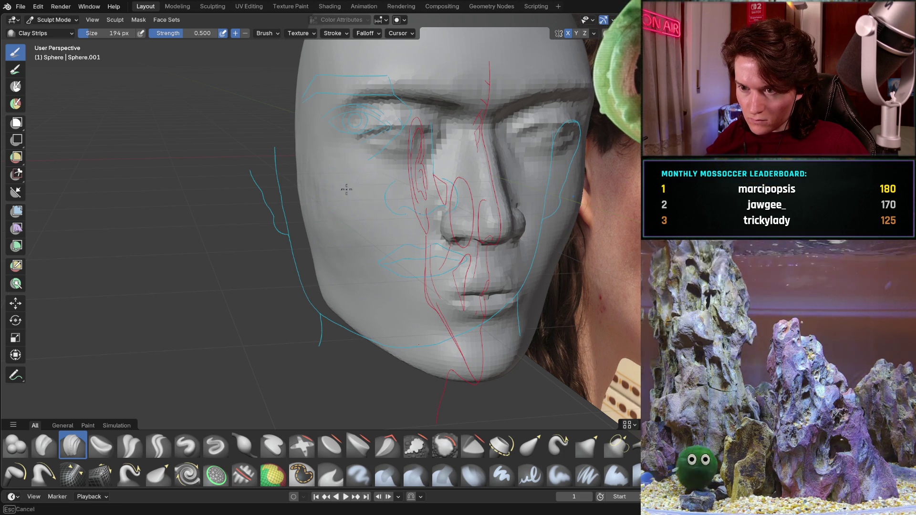
mouse_move(345, 195)
middle_mouse_down()
mouse_move(312, 207)
mouse_move(298, 173)
middle_mouse_up()
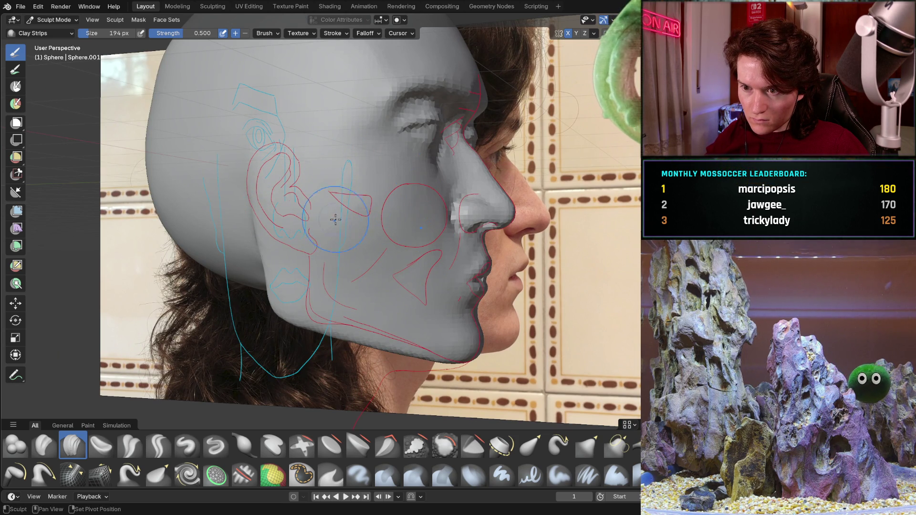
mouse_move(380, 220)
middle_mouse_down()
mouse_move(350, 212)
mouse_move(352, 271)
middle_mouse_up()
scroll(352, 272, "up", 5)
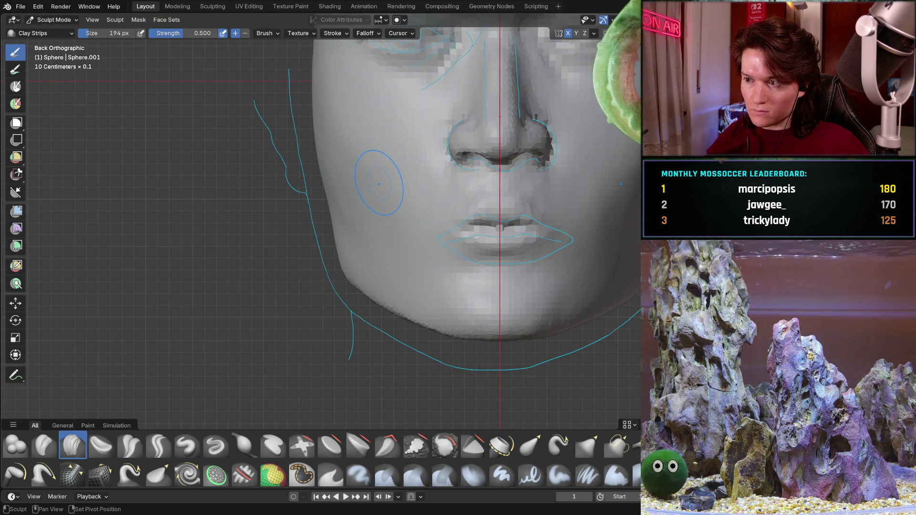
middle_click_drag(382, 199, 345, 300, "shift")
scroll(346, 300, "up", 2)
scroll(256, 211, "up", 2)
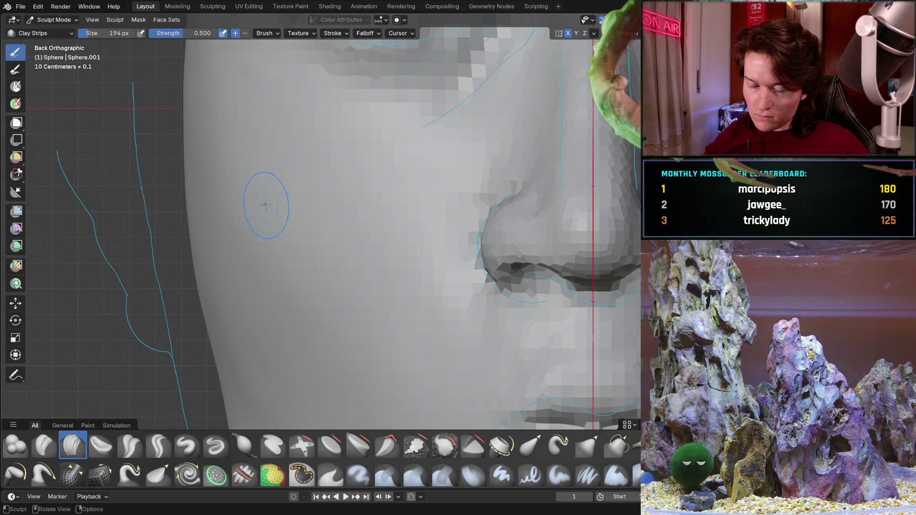
middle_click_drag(265, 184, 279, 295, "shift")
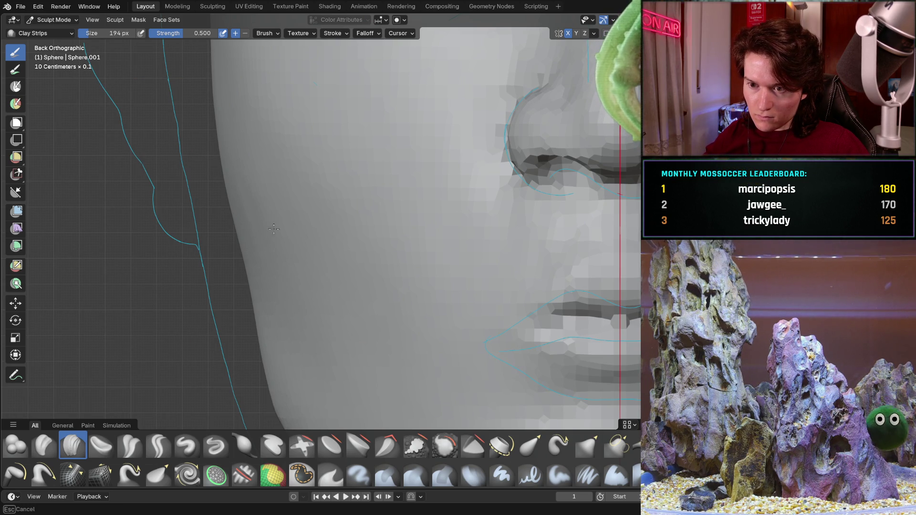
mouse_move(250, 189)
middle_mouse_down()
mouse_move(243, 201)
mouse_move(265, 287)
middle_mouse_up()
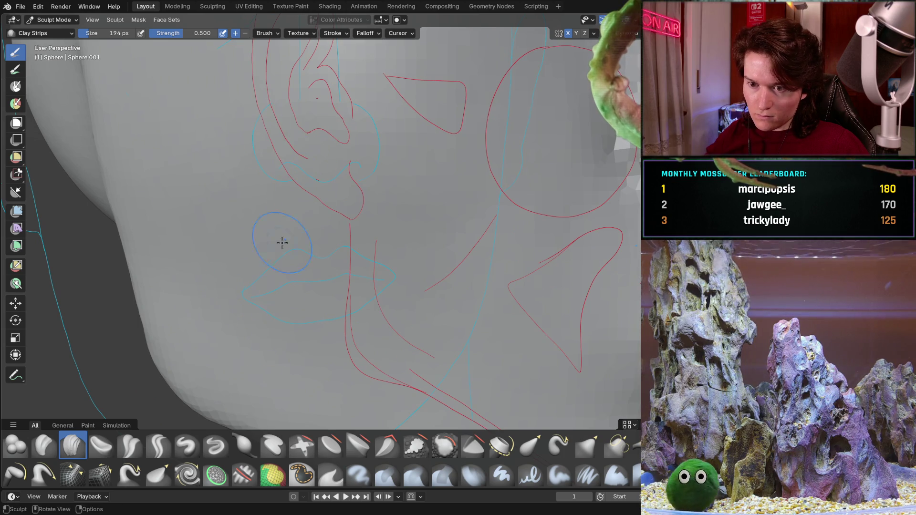
scroll(266, 286, "down", 4)
middle_click_drag(300, 241, 357, 237)
scroll(374, 237, "up", 3)
scroll(375, 237, "up", 3)
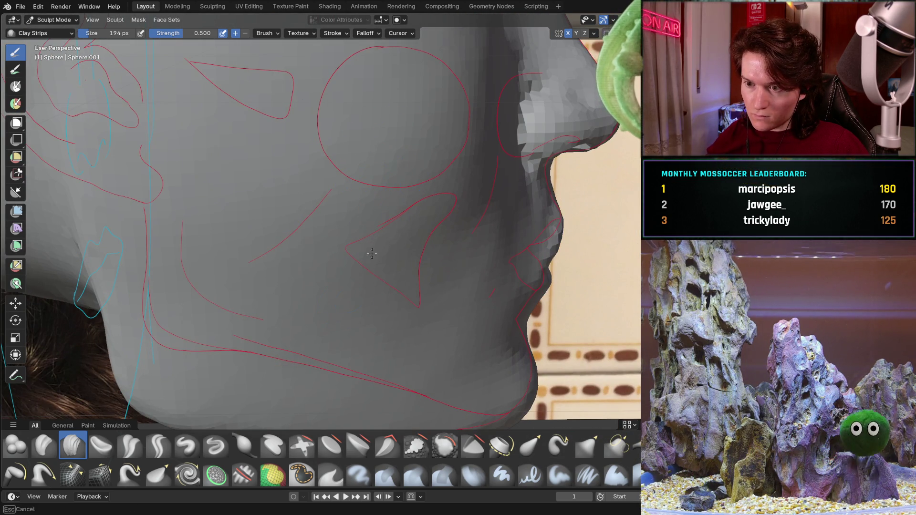
middle_click_drag(351, 284, 285, 283)
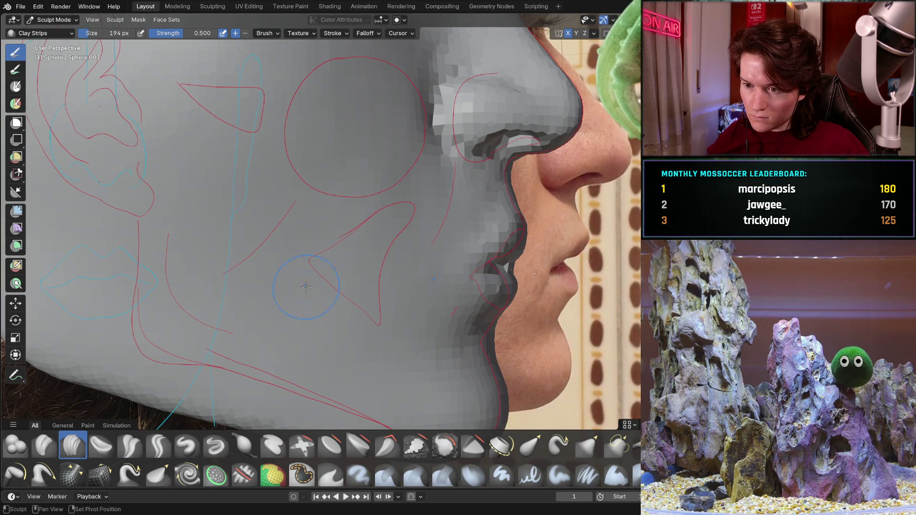
scroll(353, 354, "down", 3)
mouse_move(353, 354)
middle_mouse_down()
mouse_move(306, 302)
mouse_move(331, 226)
mouse_move(241, 281)
middle_mouse_up()
scroll(306, 301, "down", 2)
scroll(331, 226, "up", 3)
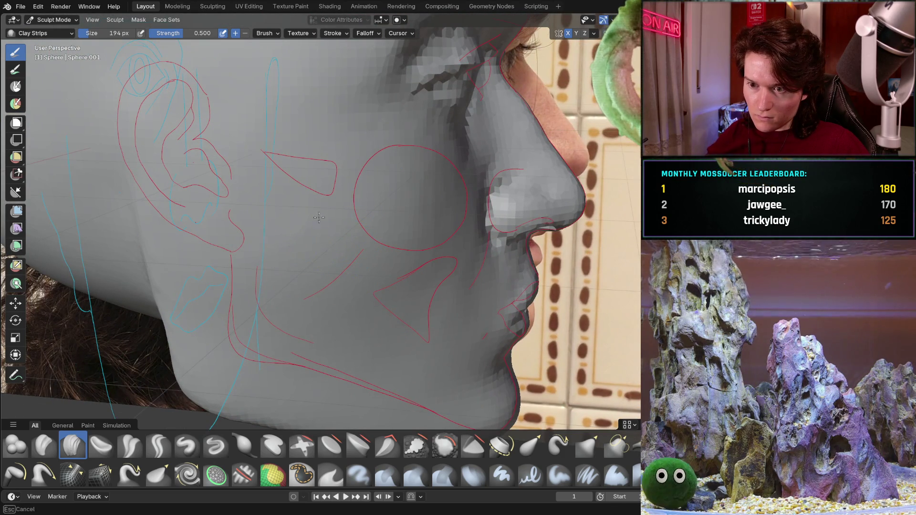
scroll(241, 281, "down", 2)
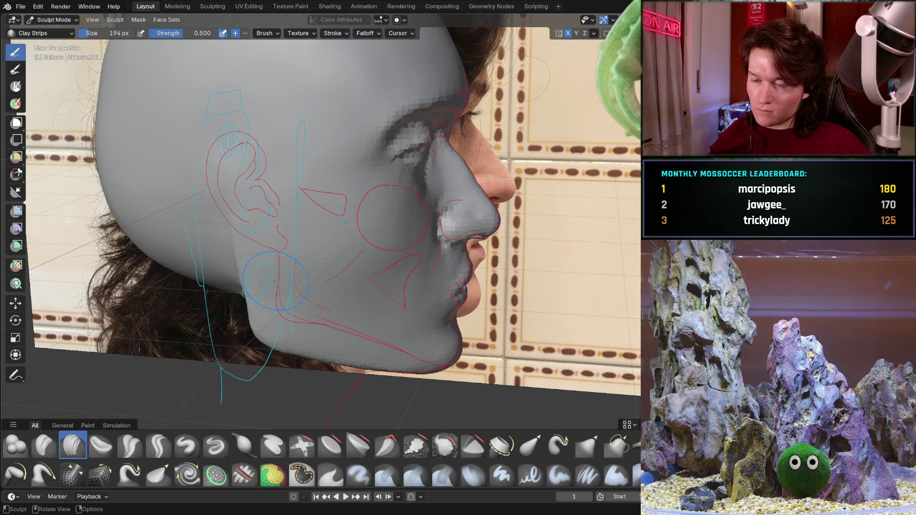
middle_click_drag(462, 222, 323, 294)
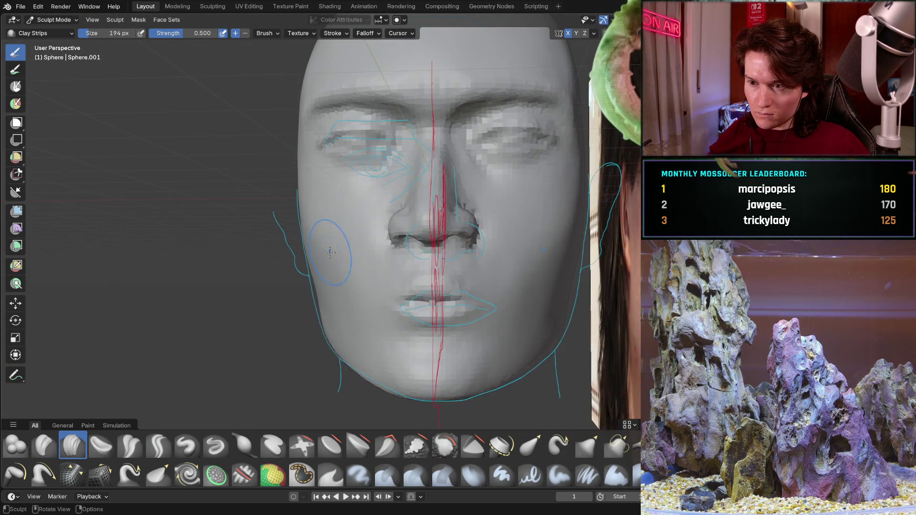
mouse_move(323, 294)
middle_mouse_down()
mouse_move(380, 281)
mouse_move(347, 306)
mouse_move(435, 273)
middle_mouse_up()
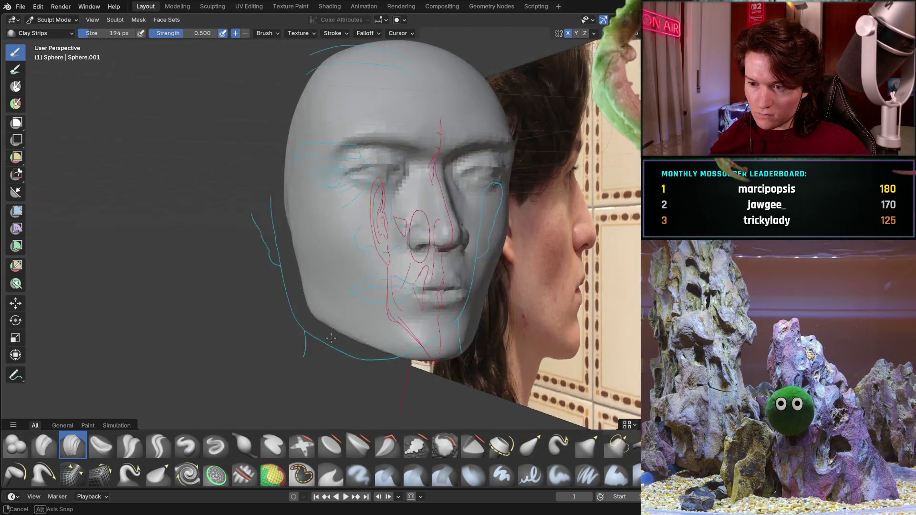
mouse_move(435, 273)
middle_mouse_down()
mouse_move(310, 340)
mouse_move(296, 283)
middle_mouse_up()
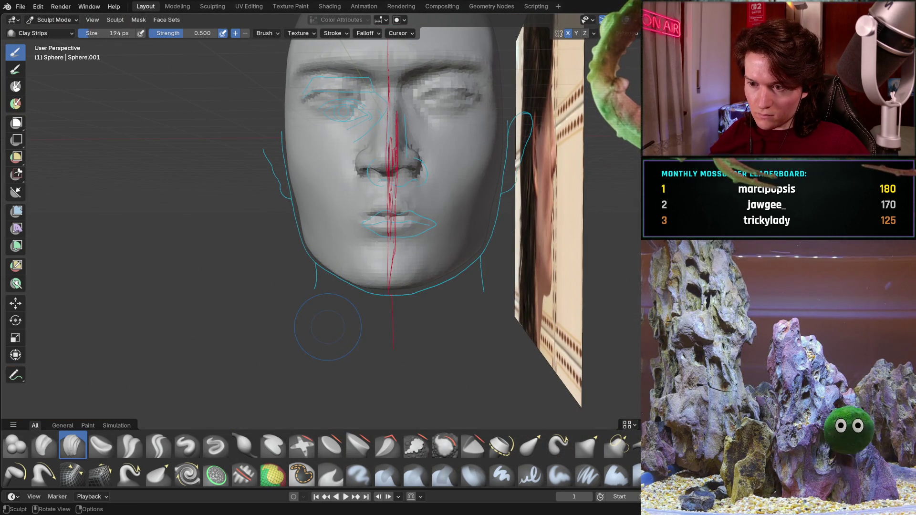
key("ctrl+KP_1")
mouse_move(338, 319)
middle_mouse_down("ctrl")
mouse_move(321, 278)
mouse_move(299, 284)
mouse_move(408, 263)
middle_mouse_up("ctrl")
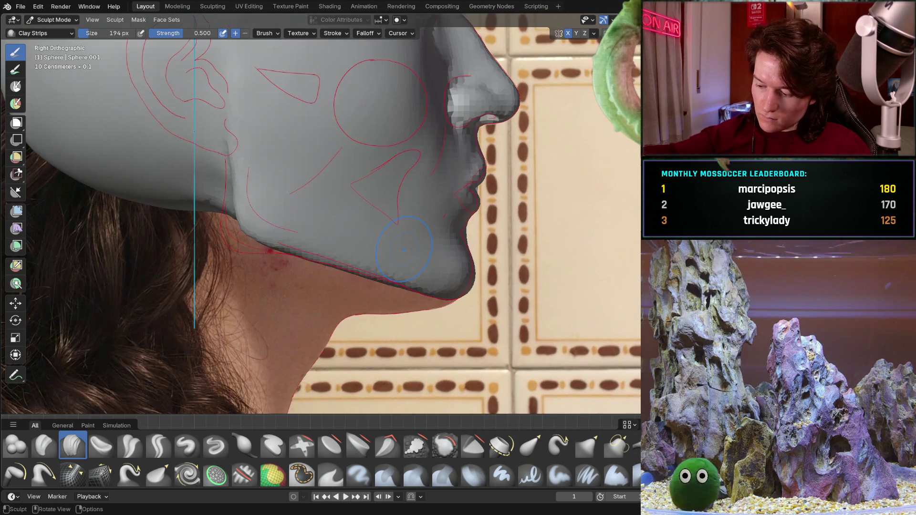
mouse_move(408, 264)
middle_mouse_down("alt")
mouse_move(404, 249)
mouse_move(259, 301)
middle_mouse_up("alt")
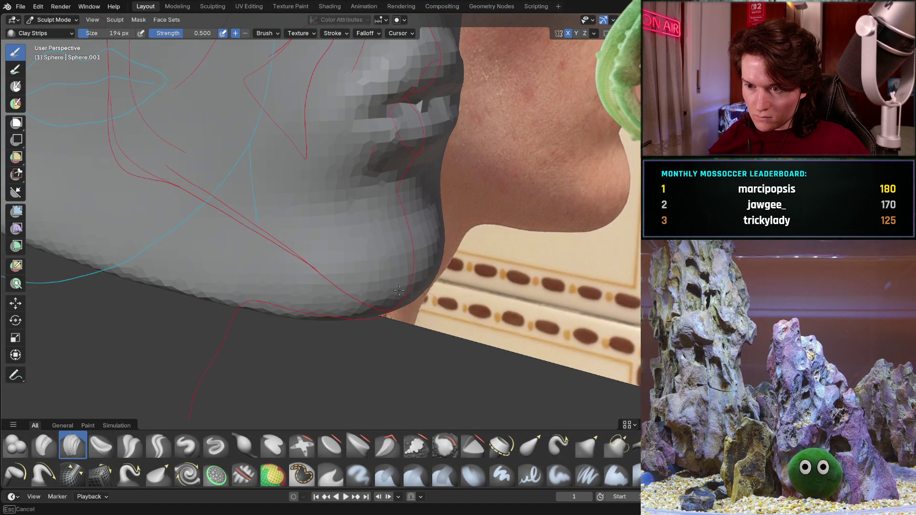
middle_click_drag(433, 262, 353, 265)
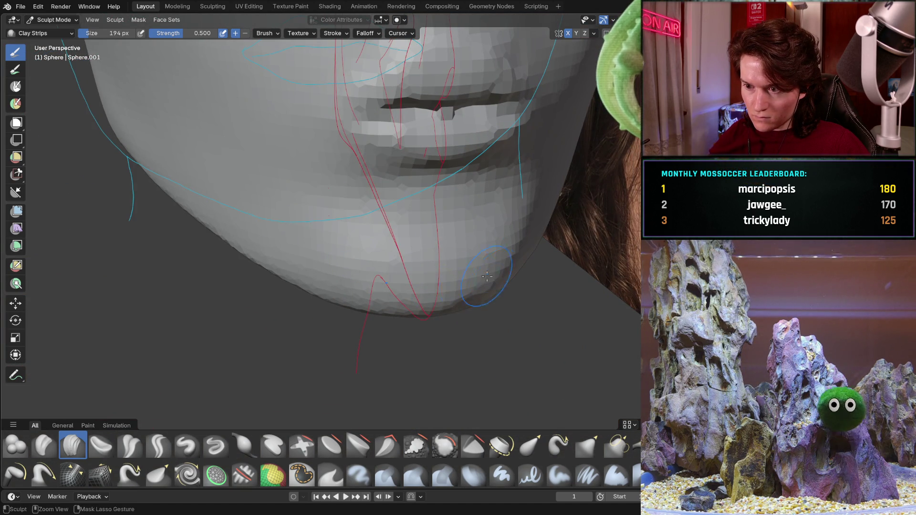
middle_click_drag(432, 286, 398, 286)
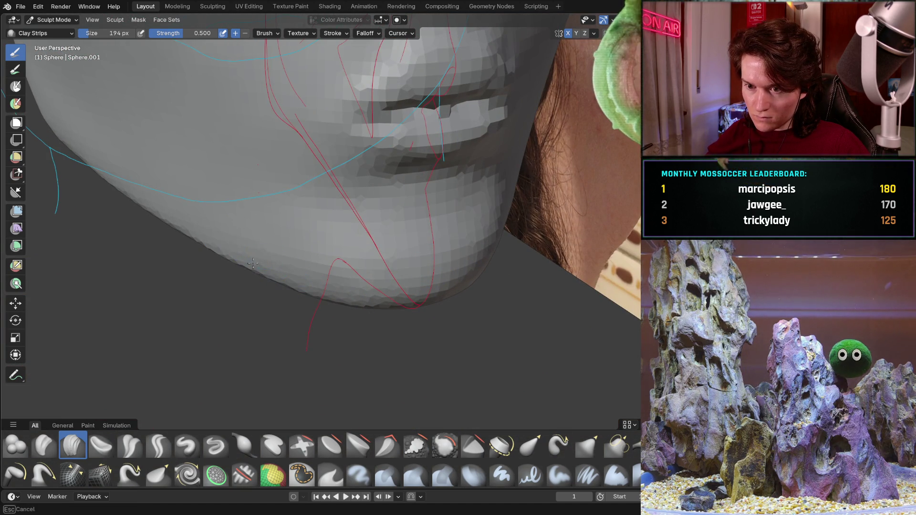
mouse_move(291, 253)
middle_mouse_down()
mouse_move(233, 222)
mouse_move(342, 228)
middle_mouse_up()
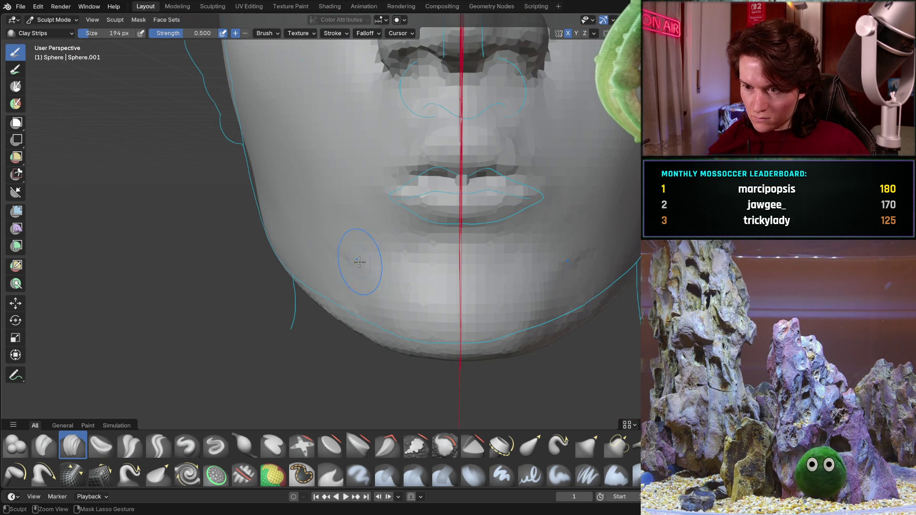
mouse_move(403, 311)
middle_mouse_down()
mouse_move(379, 278)
mouse_move(351, 300)
middle_mouse_up()
mouse_move(410, 294)
middle_mouse_down()
mouse_move(417, 325)
mouse_move(434, 309)
middle_mouse_up()
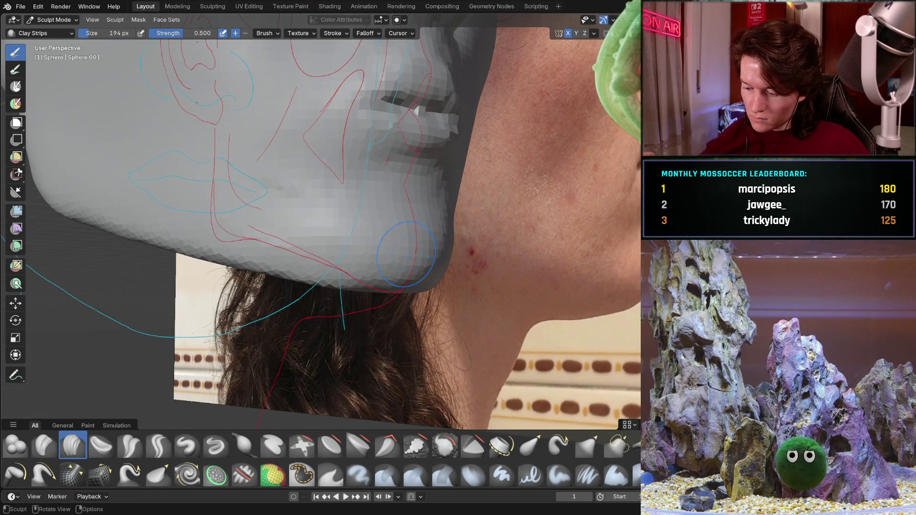
middle_click_drag(407, 254, 355, 216, "alt")
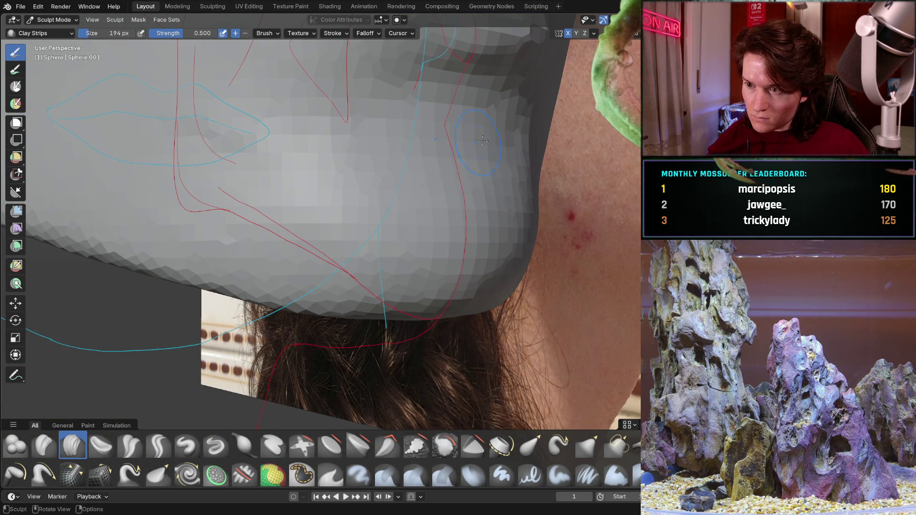
middle_click_drag(478, 143, 467, 224, "alt")
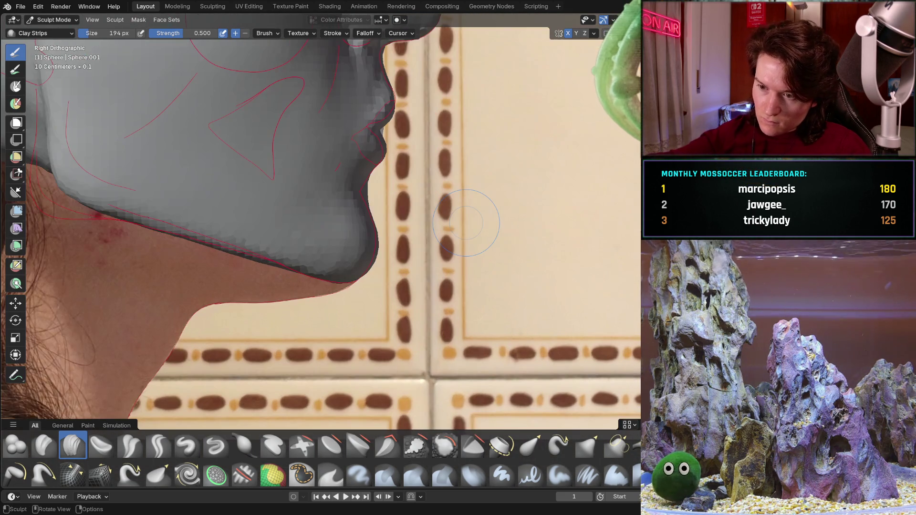
middle_click_drag(356, 264, 295, 230)
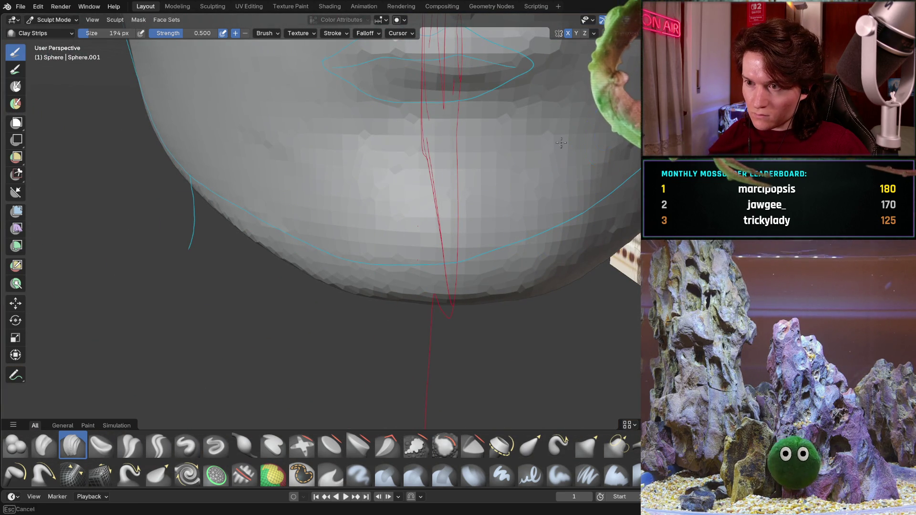
mouse_move(566, 230)
middle_mouse_down()
mouse_move(529, 243)
mouse_move(511, 195)
mouse_move(382, 203)
middle_mouse_up()
middle_click_drag(295, 206, 349, 213)
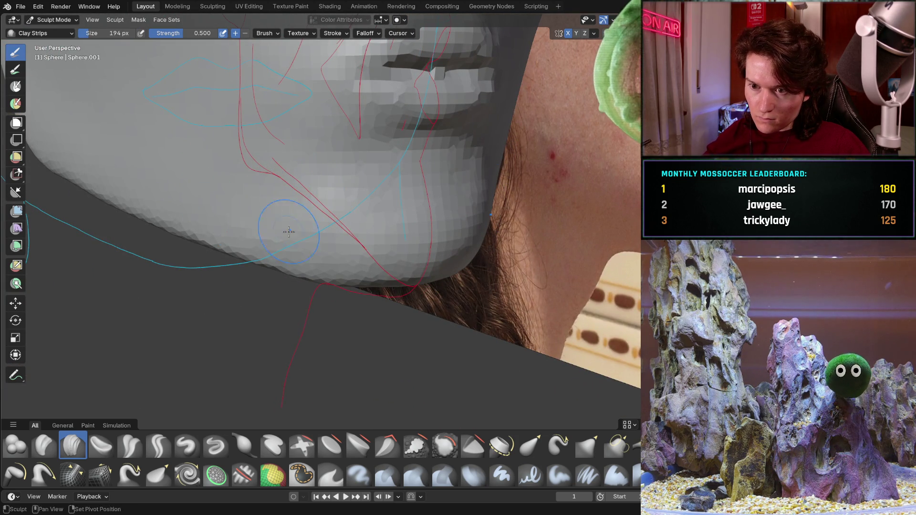
middle_click_drag(246, 221, 315, 262)
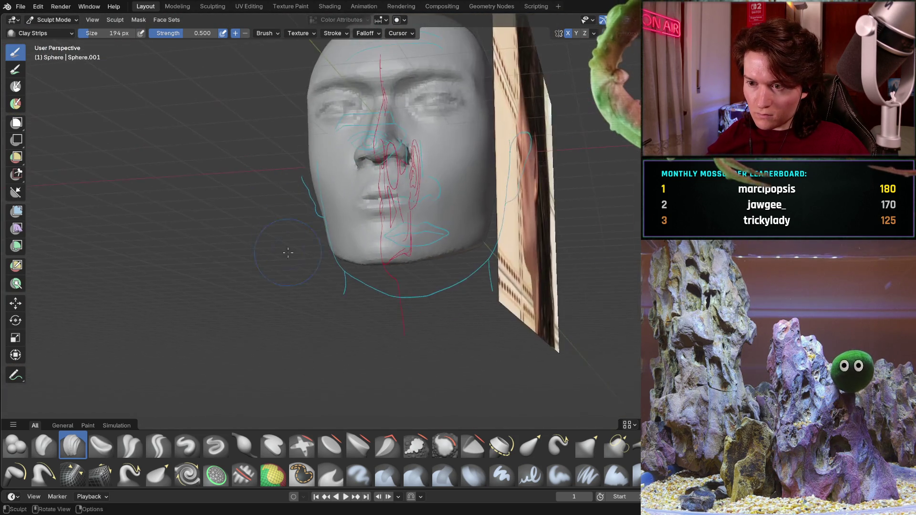
key("ctrl+KP_1")
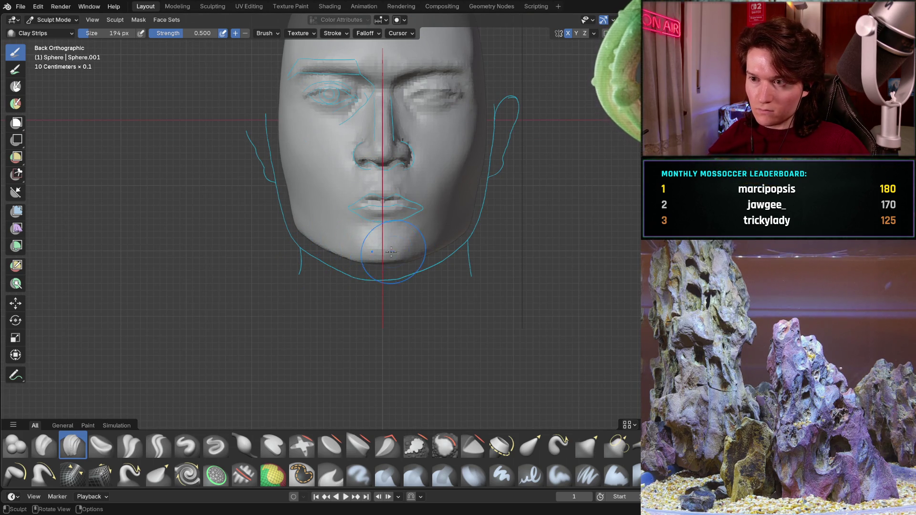
scroll(395, 252, "up", 1)
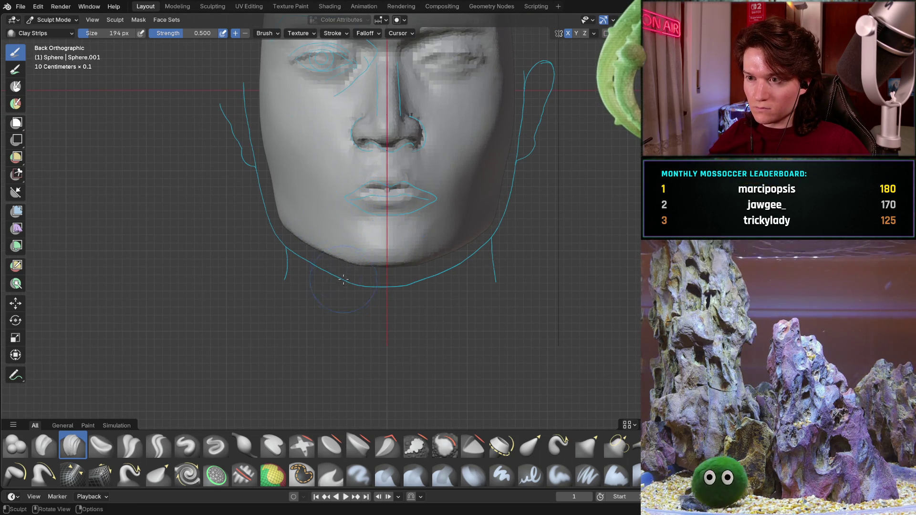
scroll(343, 284, "down", 3)
scroll(342, 284, "up", 3)
middle_click_drag(364, 207, 314, 333, "shift")
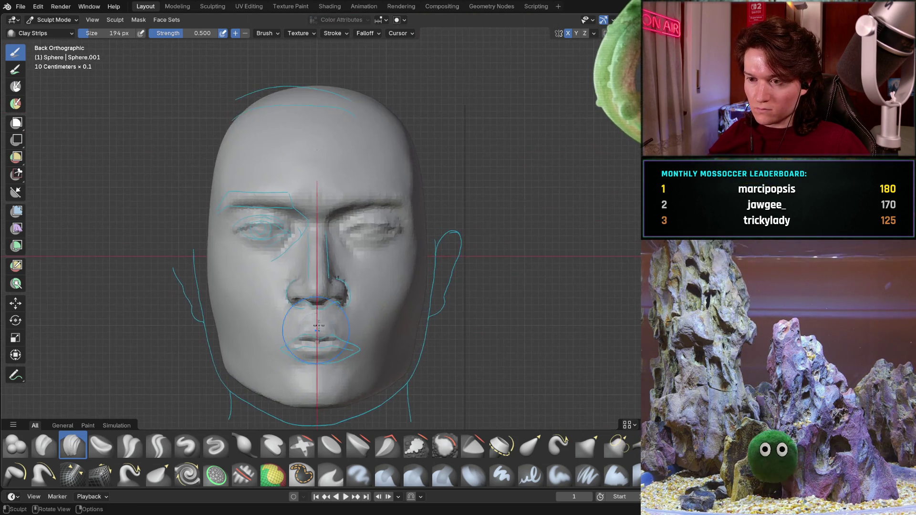
scroll(314, 333, "up", 5)
middle_click_drag(501, 286, 348, 291, "shift")
scroll(417, 235, "up", 3)
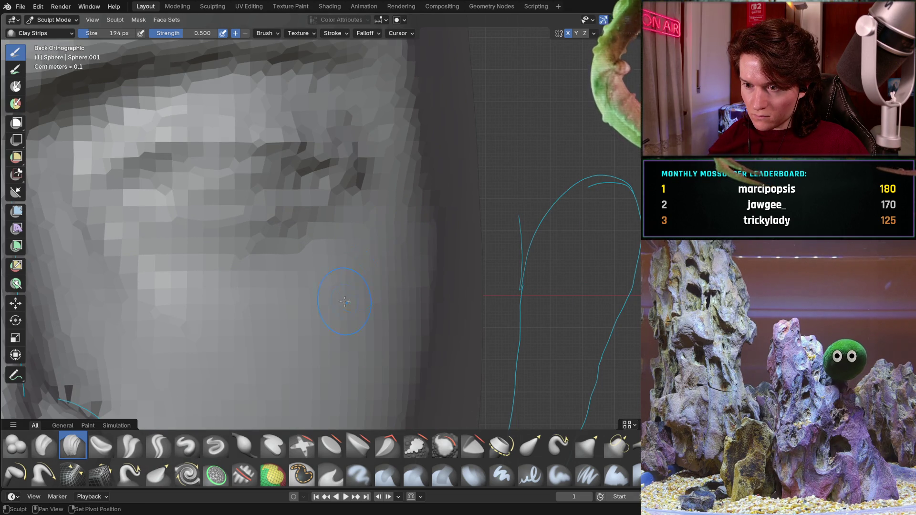
mouse_move(377, 258)
middle_mouse_down()
mouse_move(297, 299)
mouse_move(338, 296)
middle_mouse_up()
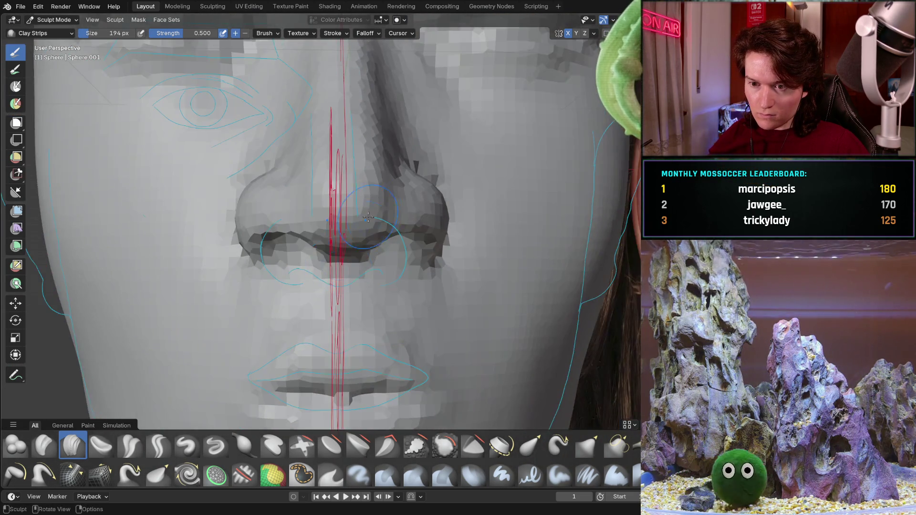
scroll(337, 296, "down", 3)
mouse_move(337, 296)
middle_mouse_down()
mouse_move(337, 254)
mouse_move(359, 288)
mouse_move(428, 238)
middle_mouse_up()
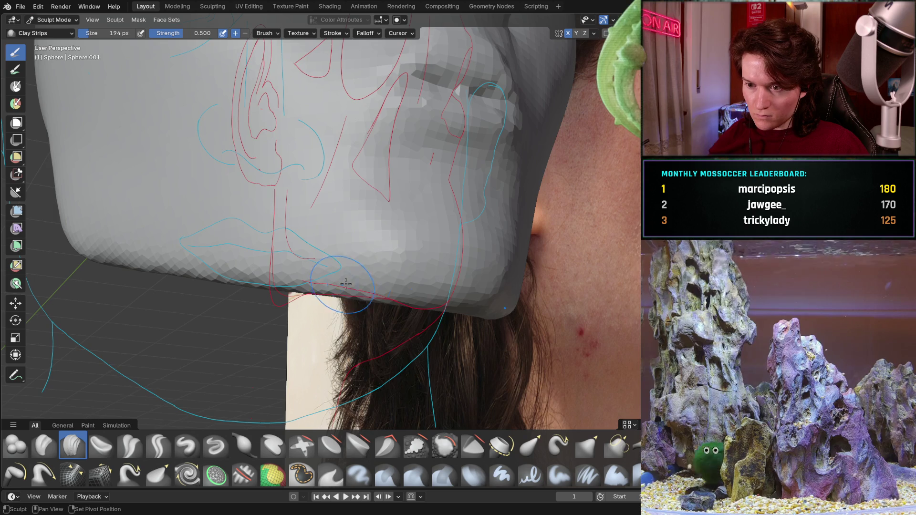
mouse_move(370, 284)
middle_mouse_down()
mouse_move(442, 258)
mouse_move(500, 253)
mouse_move(527, 212)
middle_mouse_up()
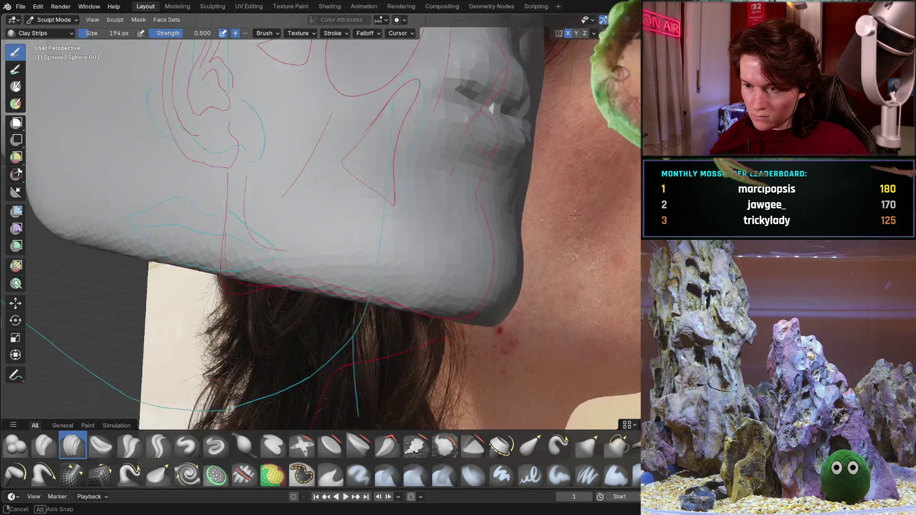
key("ctrl+KP_1")
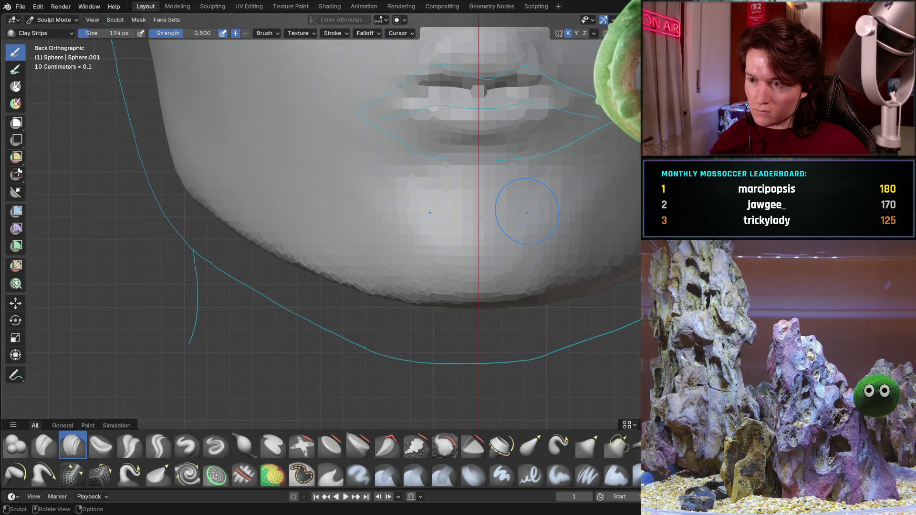
scroll(519, 187, "down", 4)
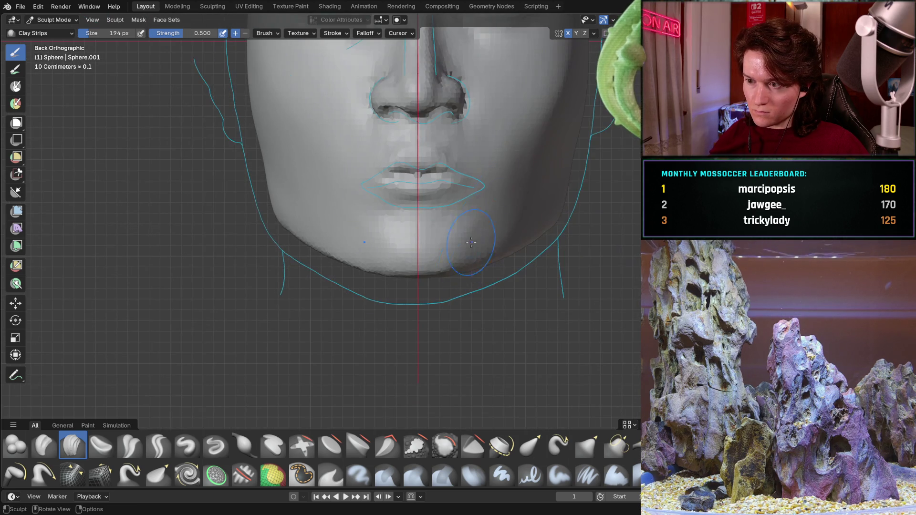
scroll(487, 236, "down", 2)
mouse_move(450, 281)
middle_mouse_down()
mouse_move(449, 366)
mouse_move(390, 265)
mouse_move(344, 311)
middle_mouse_up()
scroll(390, 265, "up", 3)
scroll(393, 266, "up", 3)
scroll(420, 262, "up", 2)
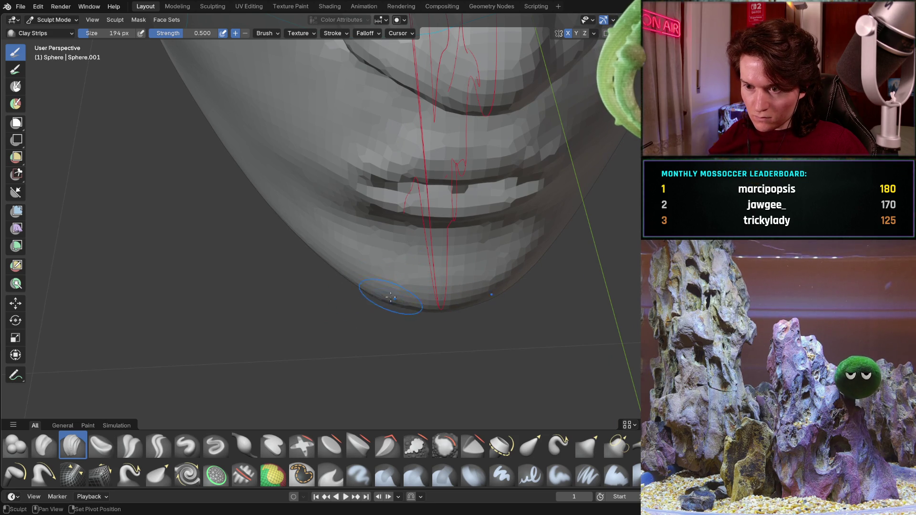
middle_click_drag(282, 216, 249, 176)
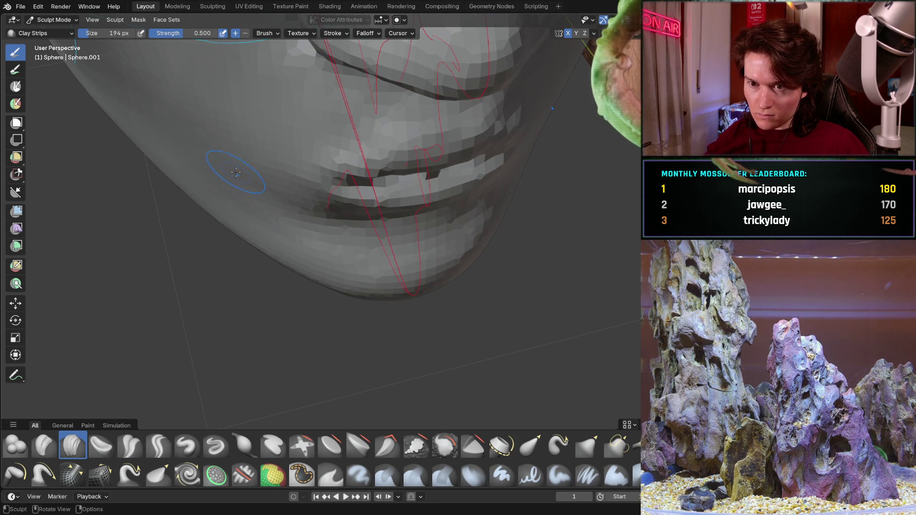
mouse_move(267, 229)
middle_mouse_down()
mouse_move(359, 313)
mouse_move(348, 247)
middle_mouse_up()
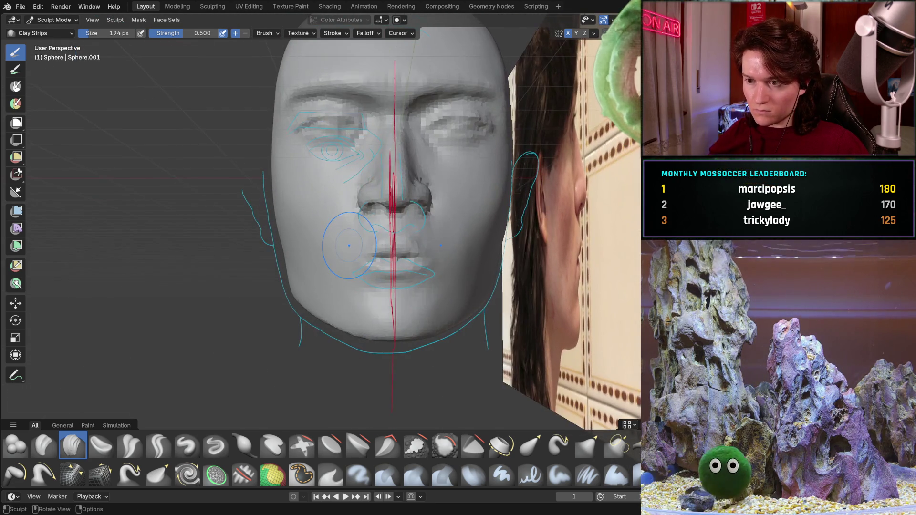
key("ctrl+KP_1")
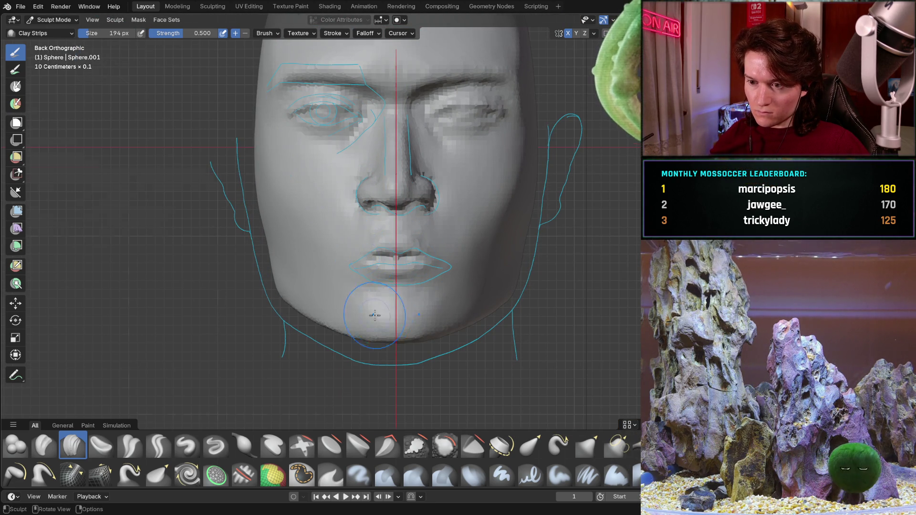
middle_click_drag(382, 313, 476, 308)
key("KP_3")
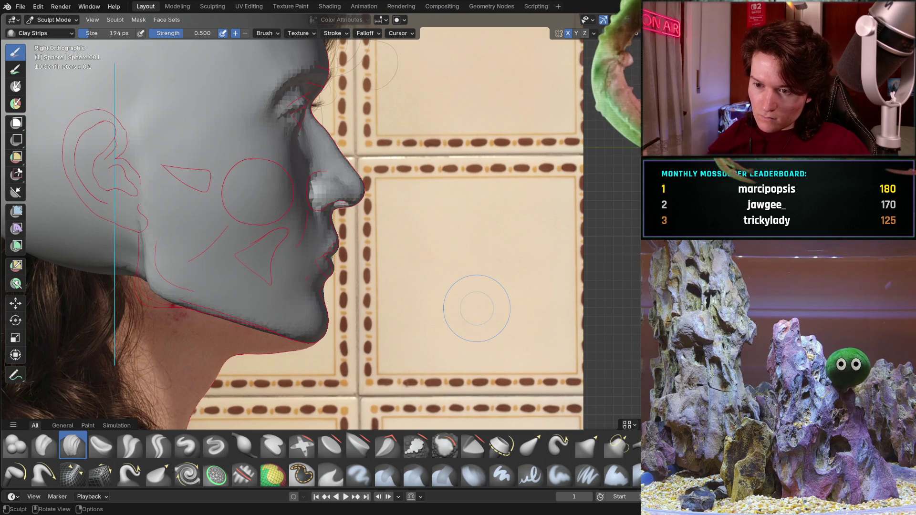
middle_click_drag(318, 366, 329, 336)
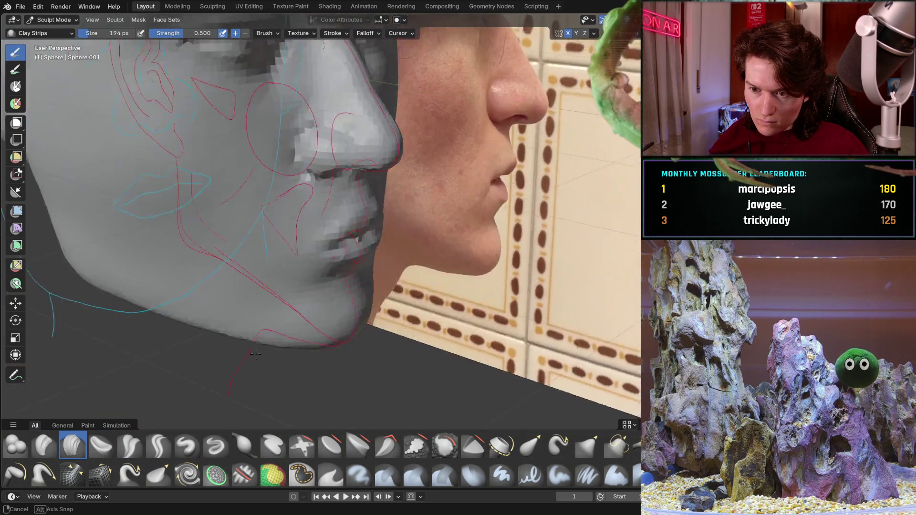
scroll(328, 336, "up", 3)
scroll(332, 268, "up", 3)
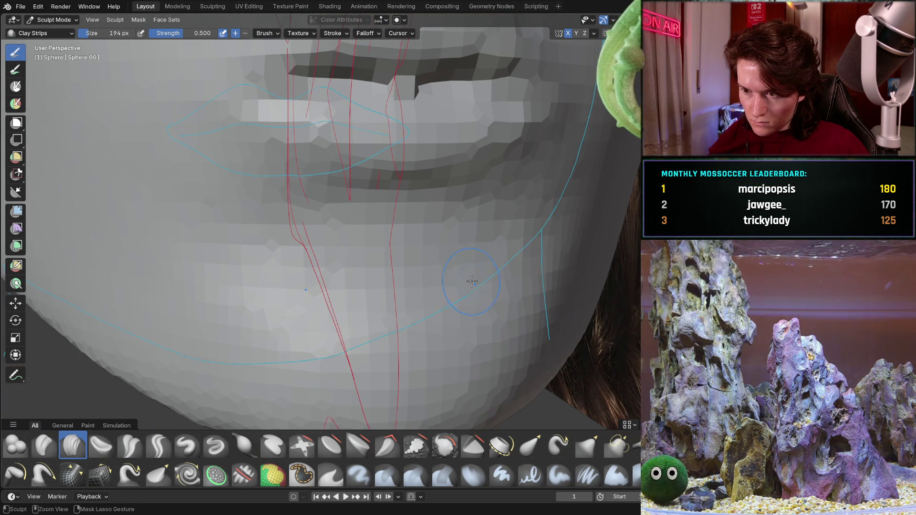
mouse_move(429, 279)
middle_mouse_down()
mouse_move(362, 193)
mouse_move(349, 266)
middle_mouse_up()
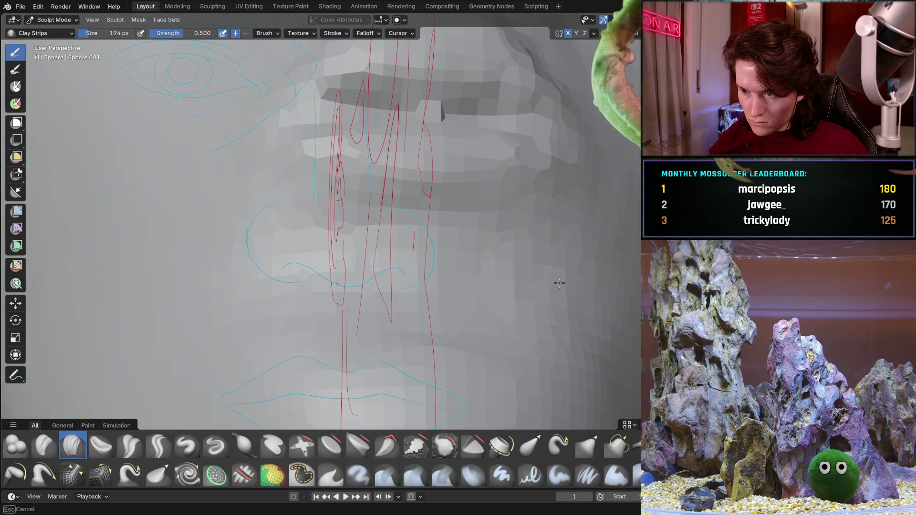
mouse_move(502, 292)
middle_mouse_down()
mouse_move(524, 280)
mouse_move(274, 228)
middle_mouse_up()
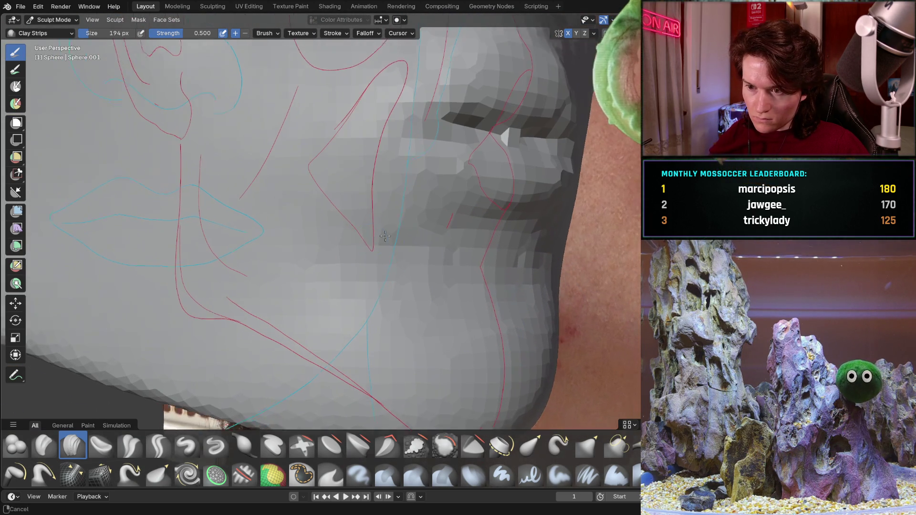
mouse_move(346, 260)
middle_mouse_down()
mouse_move(288, 281)
mouse_move(307, 219)
middle_mouse_up()
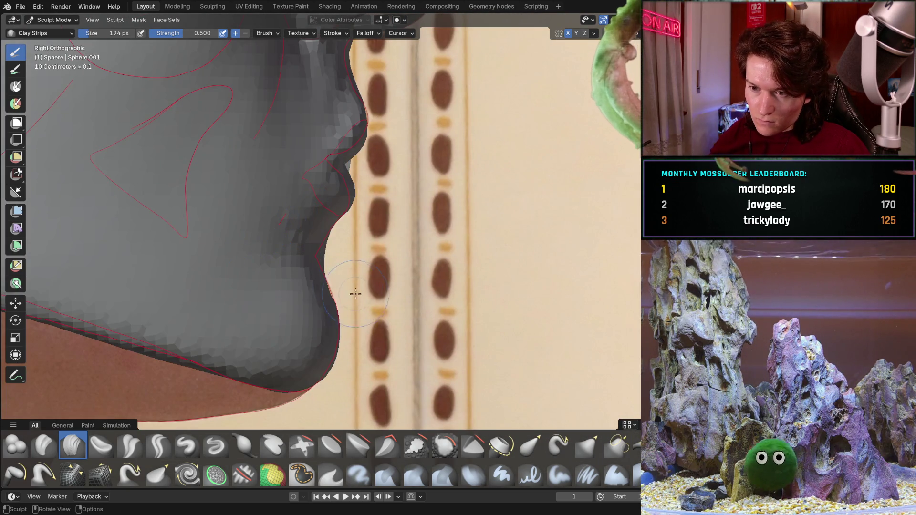
middle_click_drag(354, 292, 419, 266)
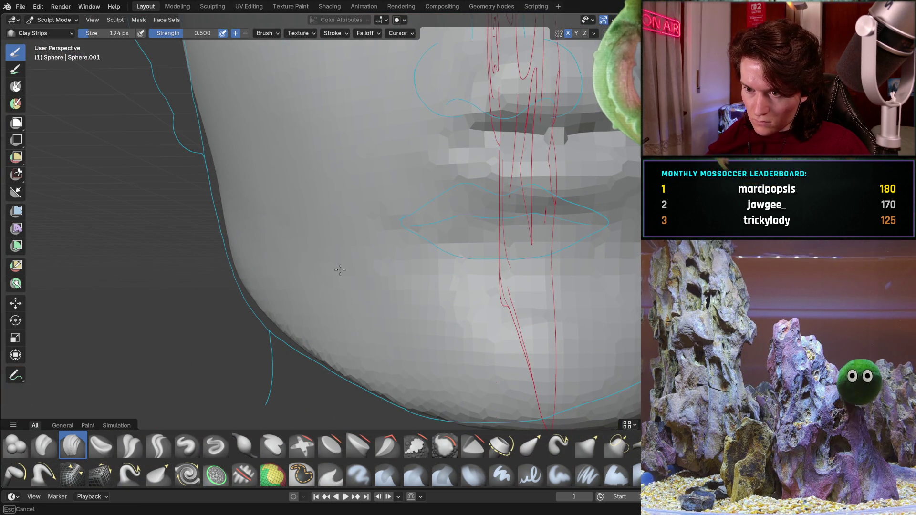
mouse_move(374, 219)
middle_mouse_down()
mouse_move(284, 258)
mouse_move(381, 329)
mouse_move(453, 309)
mouse_move(131, 409)
middle_mouse_up()
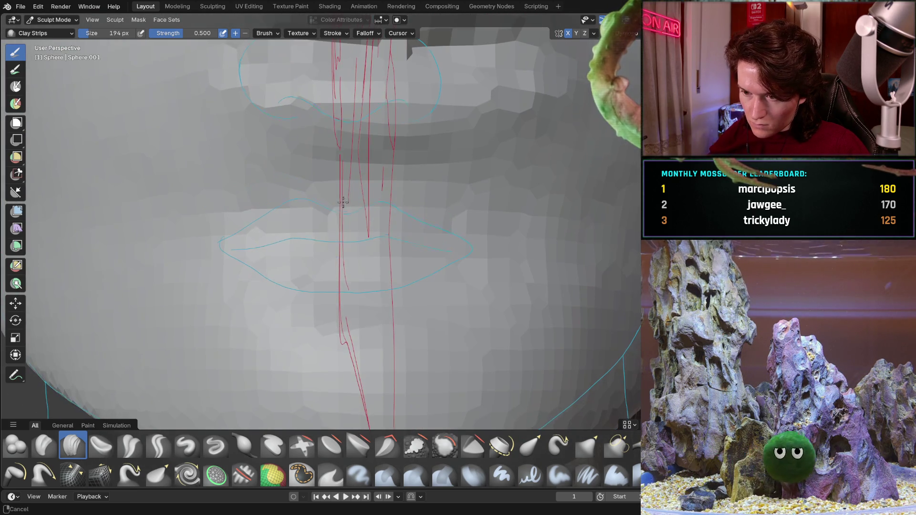
left_click(129, 445)
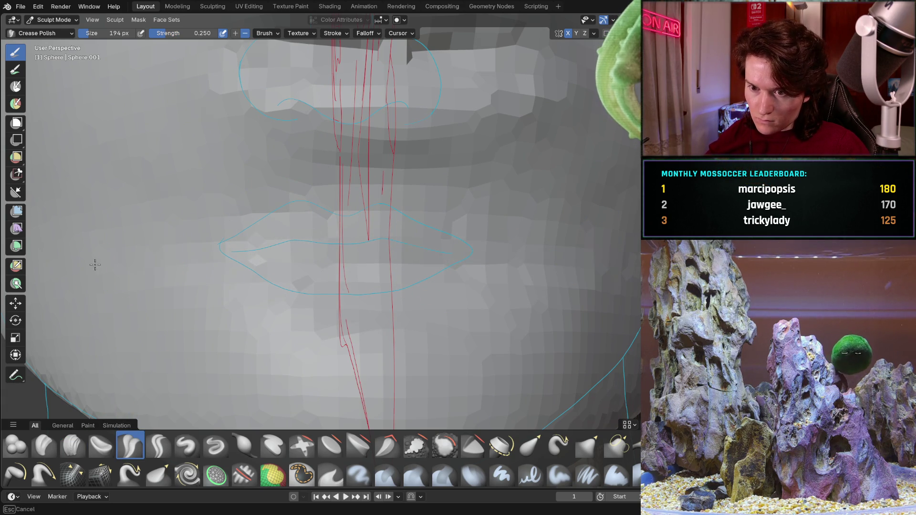
scroll(264, 280, "down", 5)
Sharpen the crease under the lower lip with Crease Polish strokes, checking against the side photo
mouse_move(263, 281)
middle_mouse_down()
mouse_move(414, 309)
mouse_move(347, 276)
middle_mouse_up()
scroll(348, 277, "up", 3)
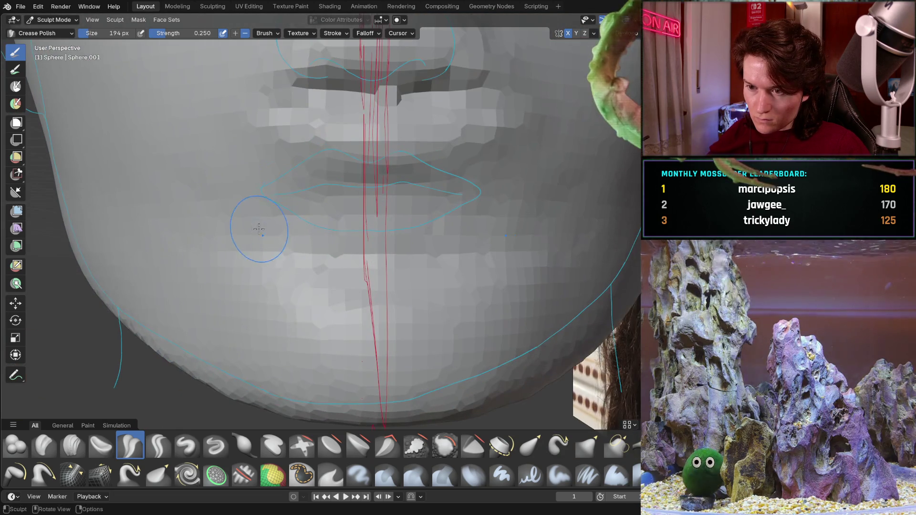
left_click_drag(479, 235, 363, 232)
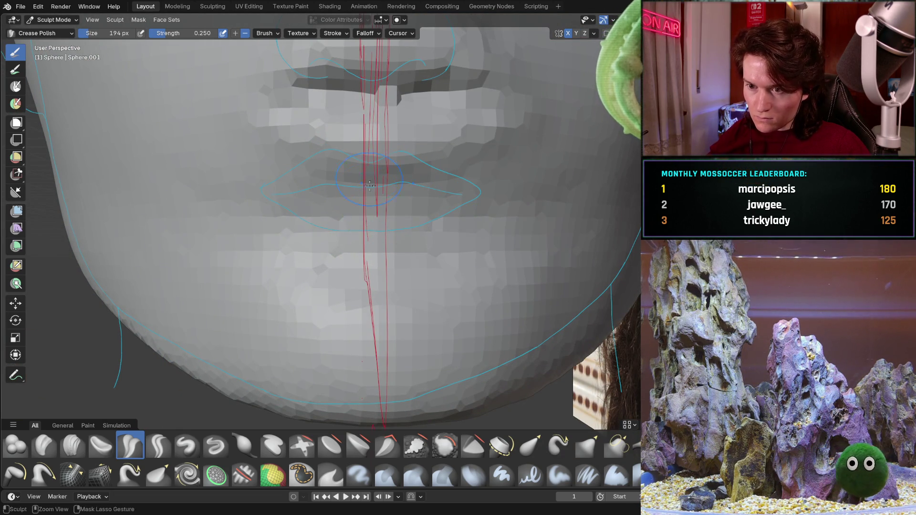
middle_click_drag(369, 175, 326, 263)
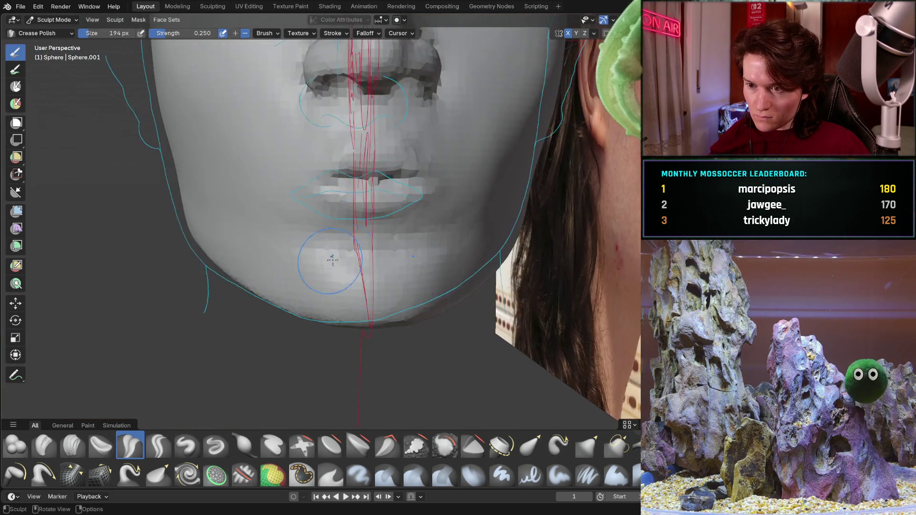
scroll(390, 176, "up", 5)
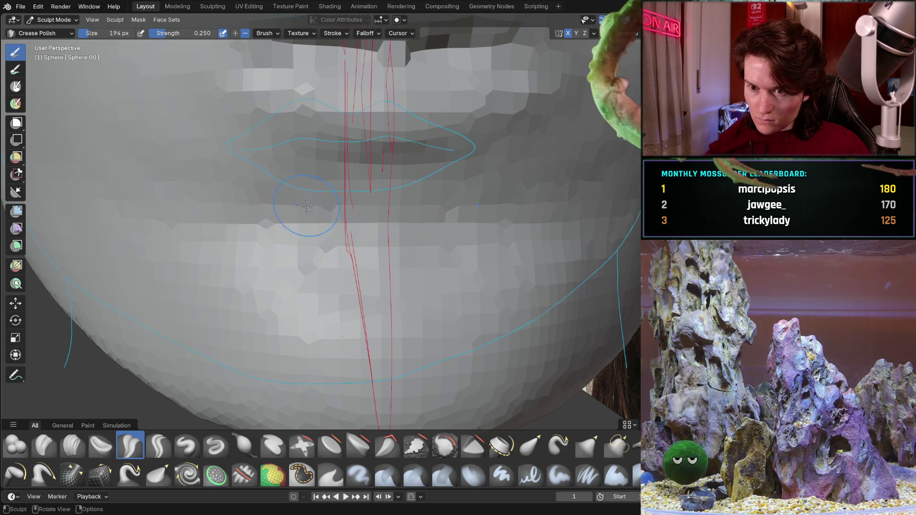
mouse_move(261, 225)
middle_mouse_down()
mouse_move(470, 254)
mouse_move(334, 297)
middle_mouse_up()
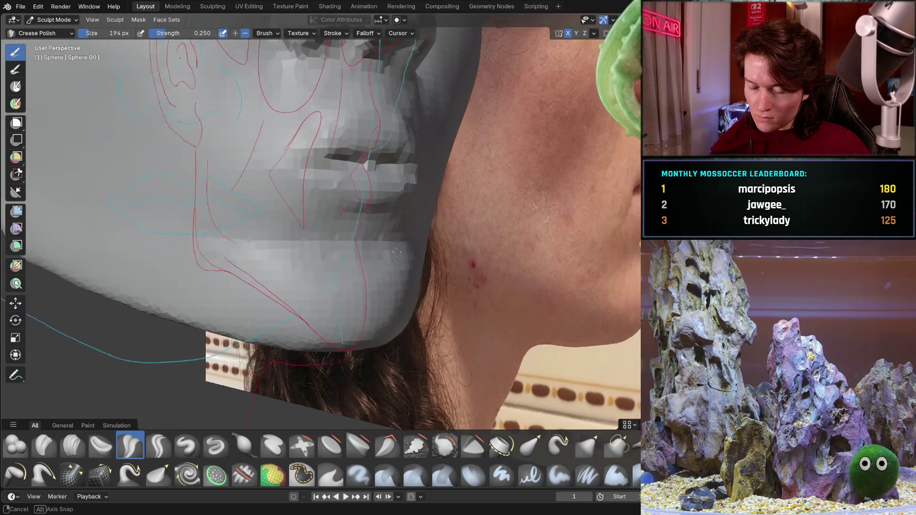
scroll(350, 246, "up", 3)
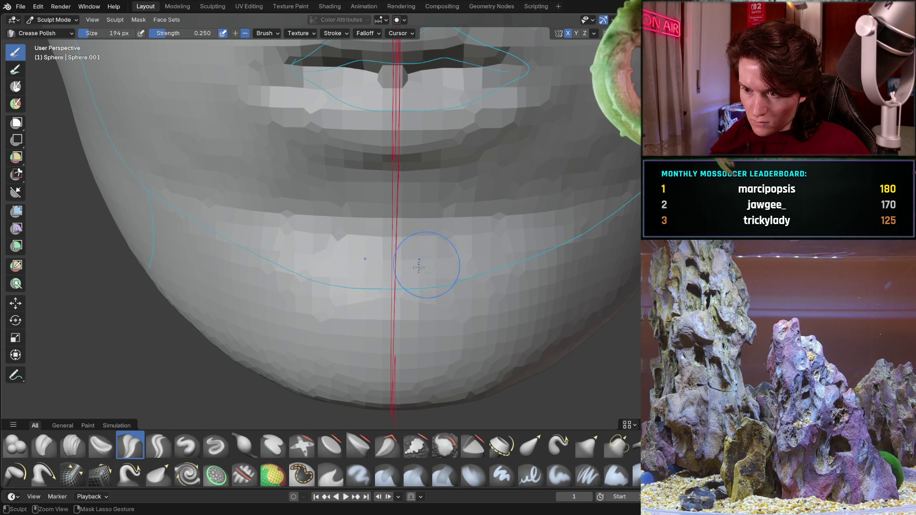
left_click_drag(460, 265, 394, 266)
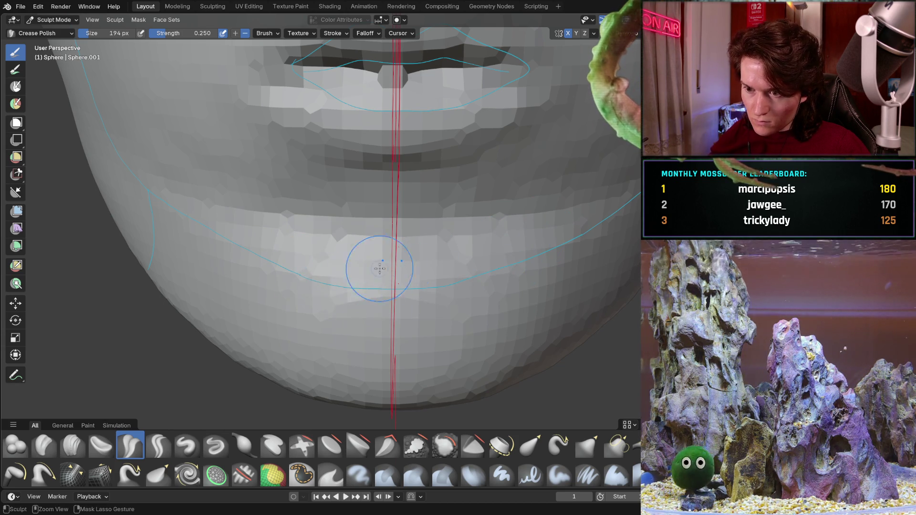
mouse_move(389, 276)
middle_mouse_down()
mouse_move(478, 263)
mouse_move(215, 172)
middle_mouse_up()
scroll(215, 172, "up", 3)
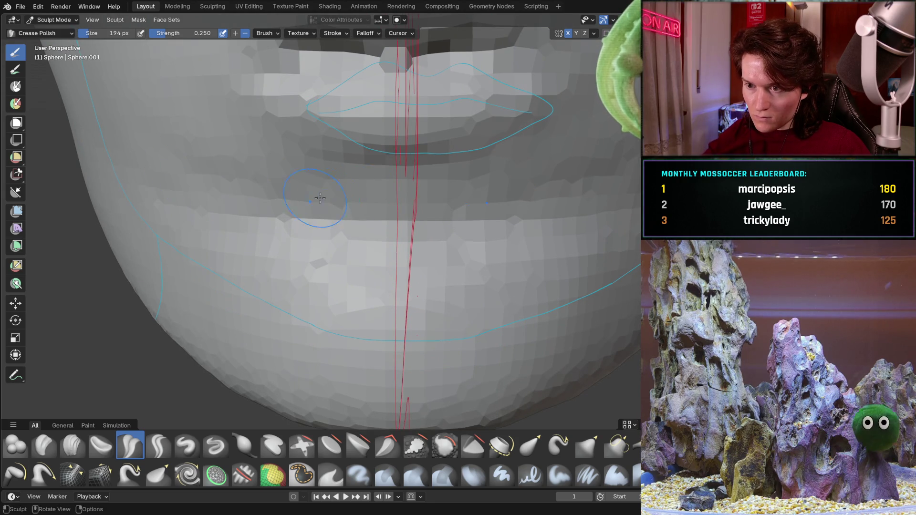
scroll(325, 167, "down", 3)
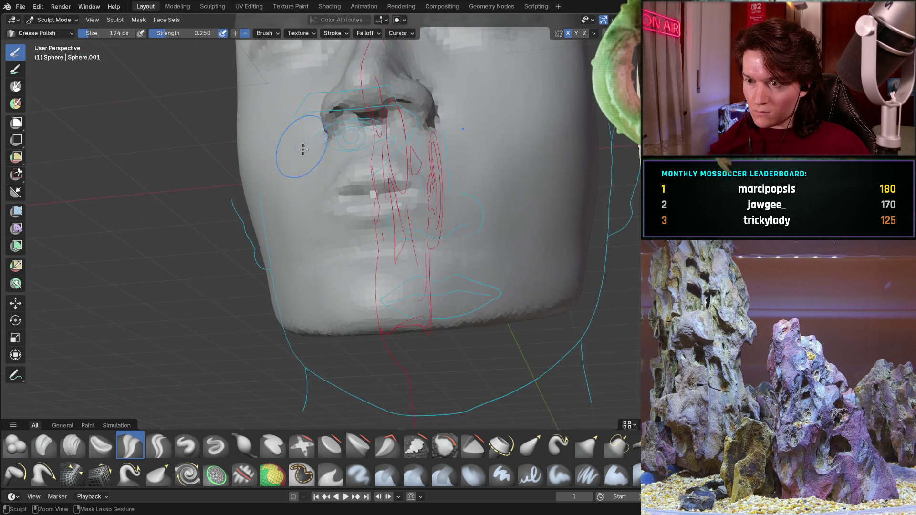
scroll(297, 153, "down", 3)
Orbit around the mouth and chin from three-quarter, side and low angles to review the crease
mouse_move(296, 154)
middle_mouse_down()
mouse_move(327, 280)
mouse_move(186, 236)
middle_mouse_up()
scroll(172, 229, "up", 2)
scroll(155, 219, "up", 4)
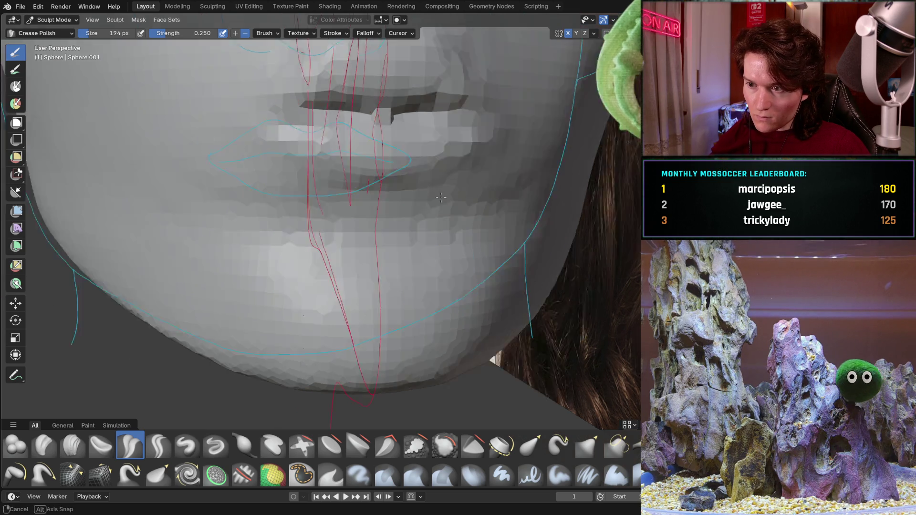
middle_click_drag(472, 263, 396, 177)
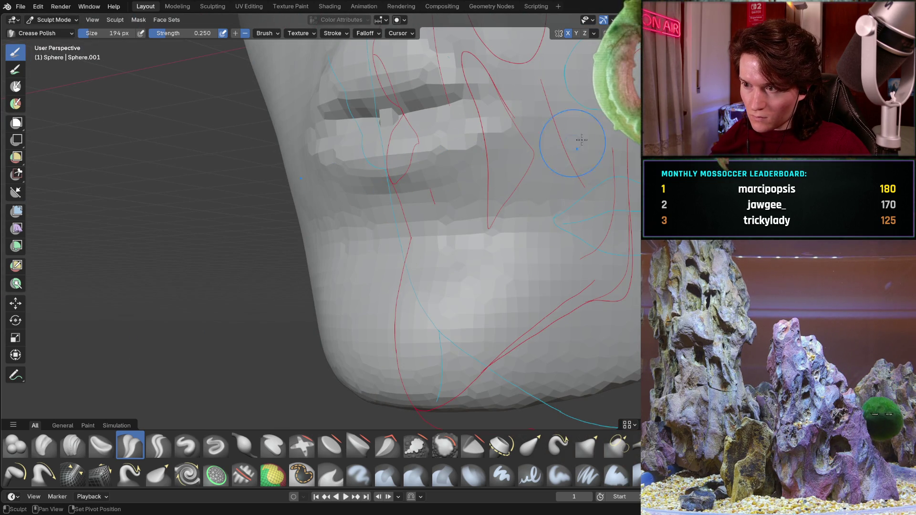
middle_click_drag(477, 277, 467, 280)
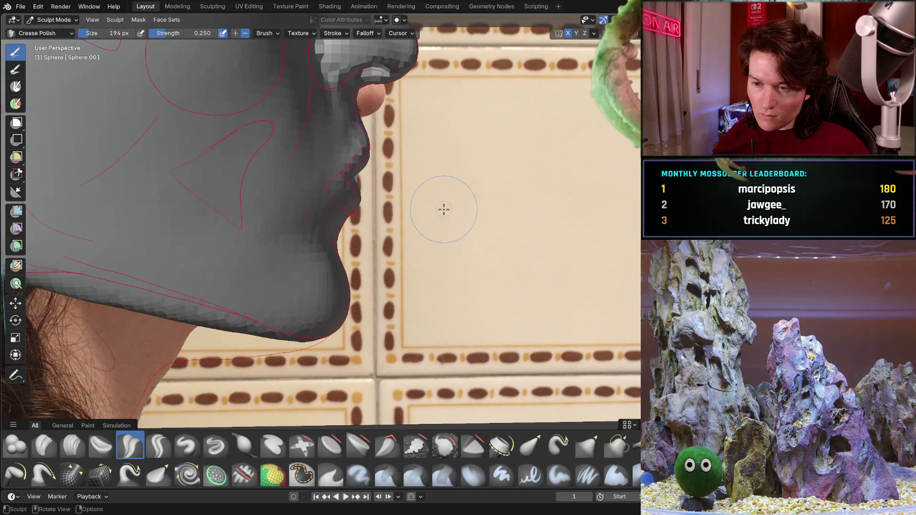
middle_click_drag(444, 206, 220, 265)
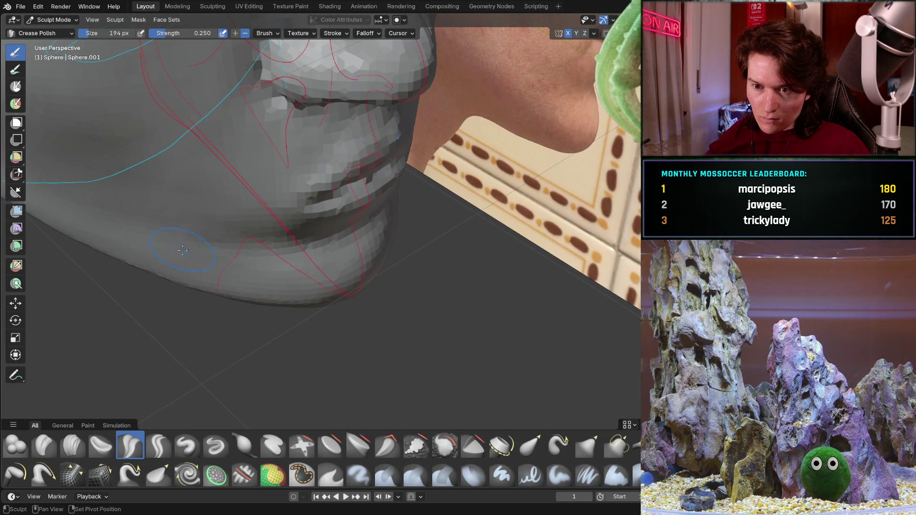
middle_click_drag(183, 237, 150, 204)
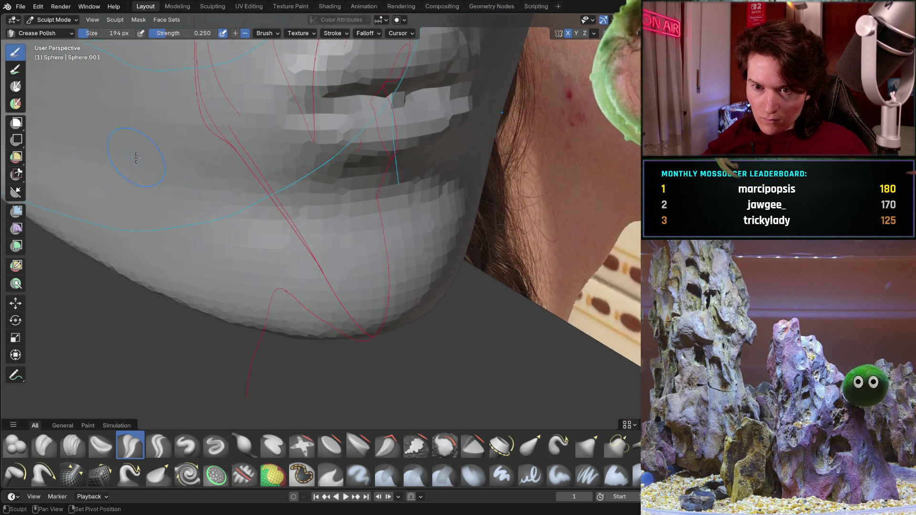
middle_click_drag(185, 187, 359, 255)
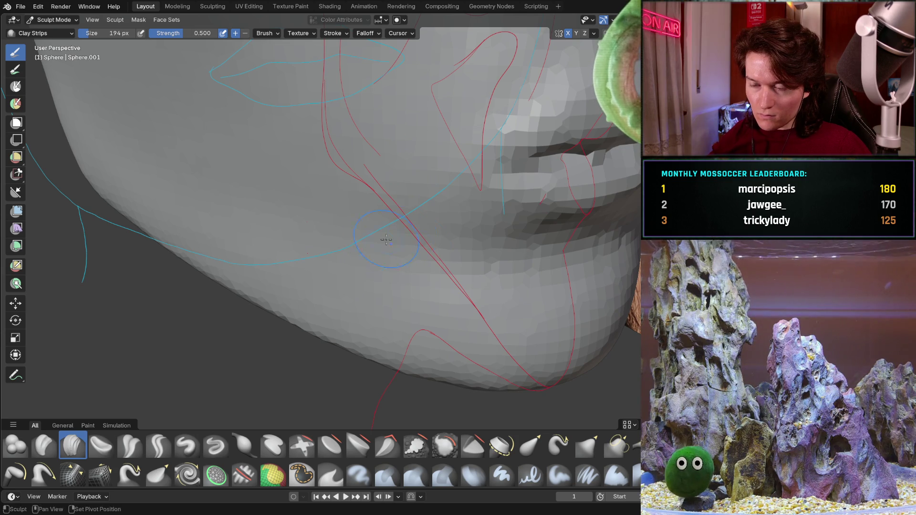
middle_click_drag(299, 178, 189, 212)
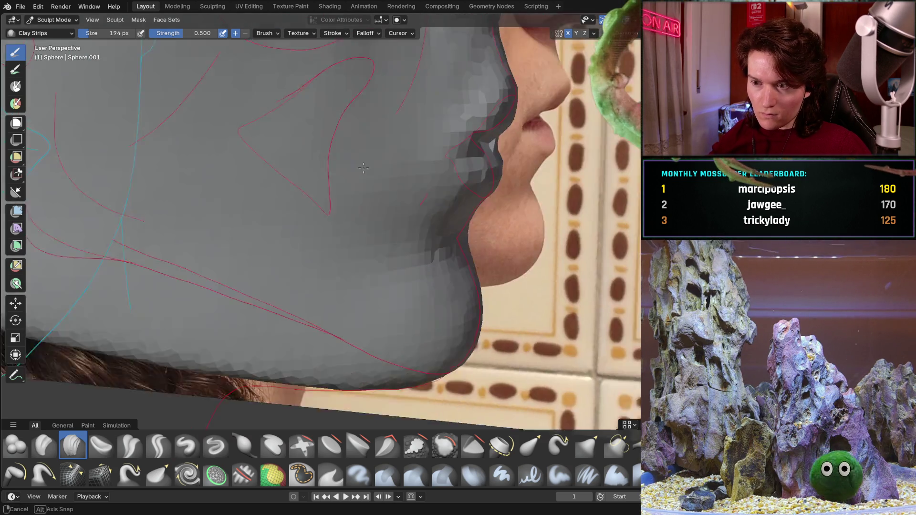
scroll(271, 193, "up", 4)
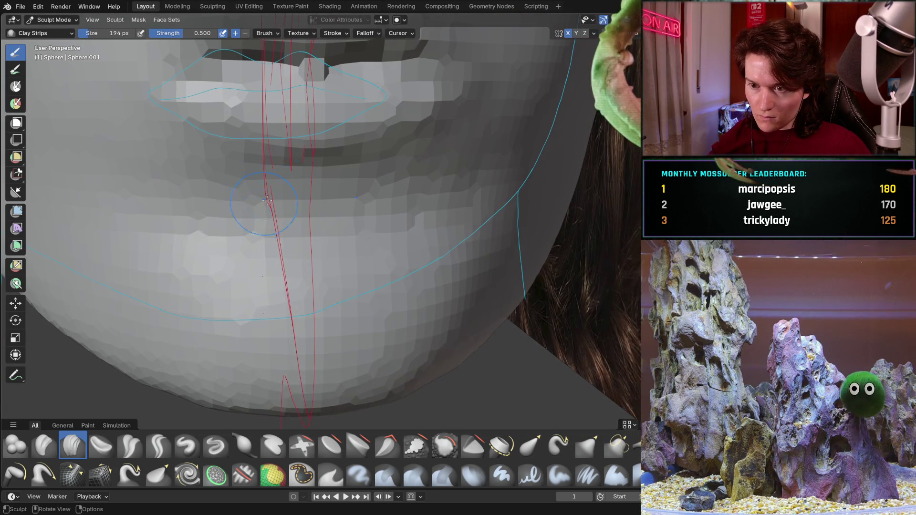
middle_click_drag(370, 255, 294, 282)
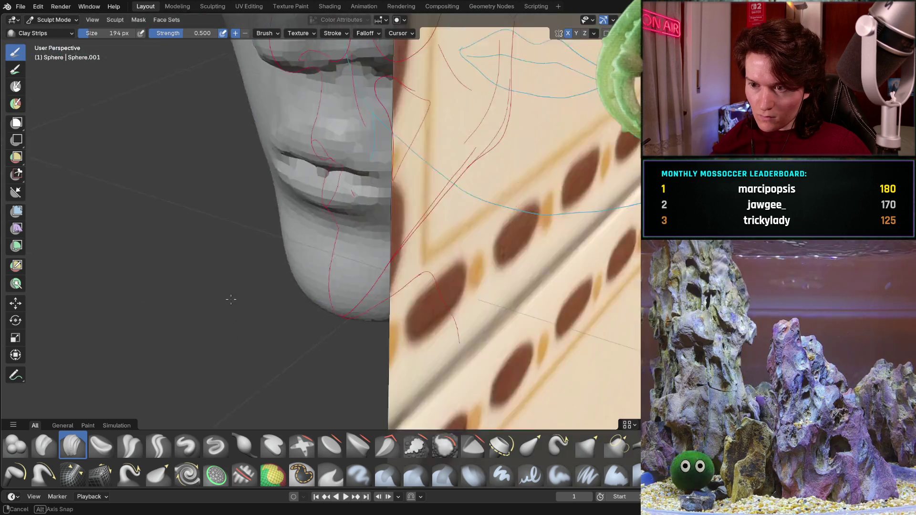
mouse_move(295, 283)
middle_mouse_down()
mouse_move(354, 270)
mouse_move(353, 212)
middle_mouse_up()
key("KP_3")
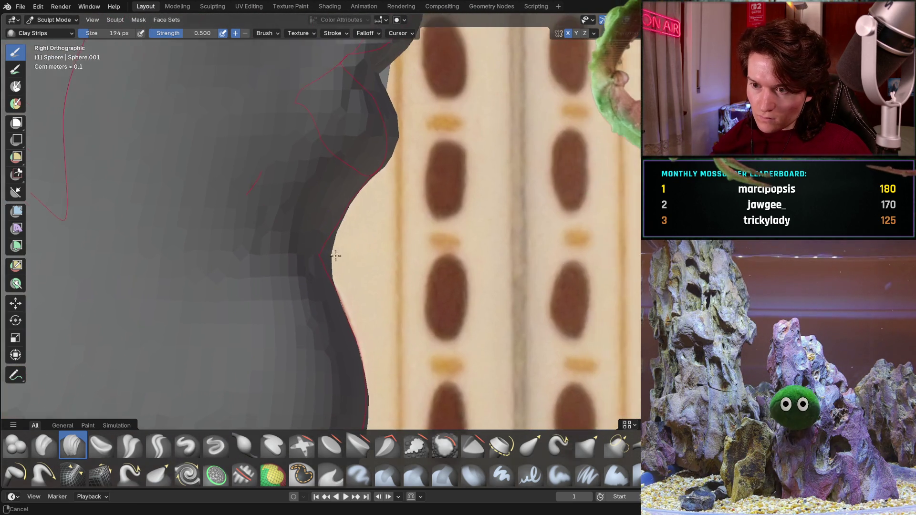
key("shift+c")
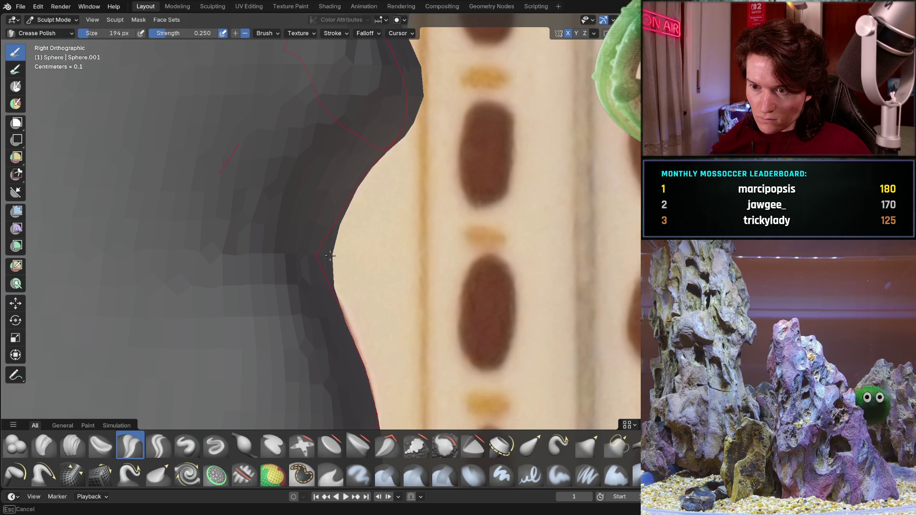
left_click_drag(324, 258, 342, 250)
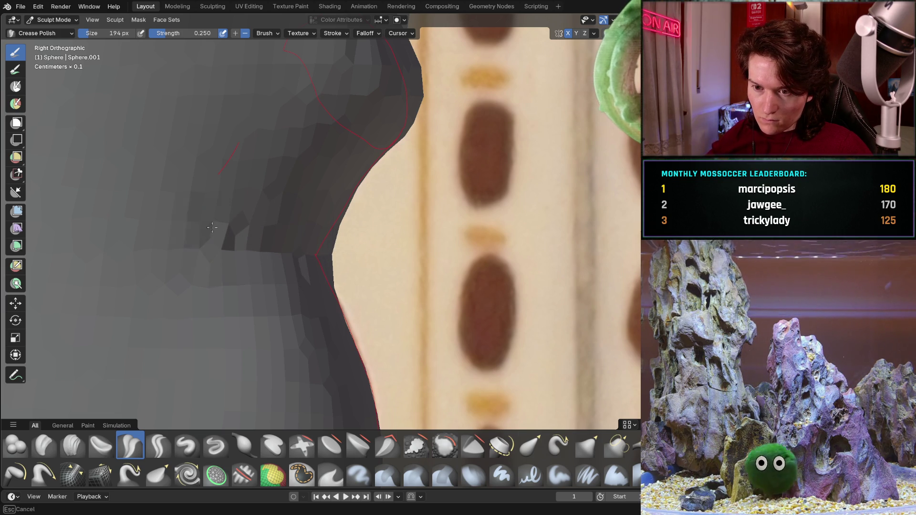
middle_click_drag(312, 241, 228, 262)
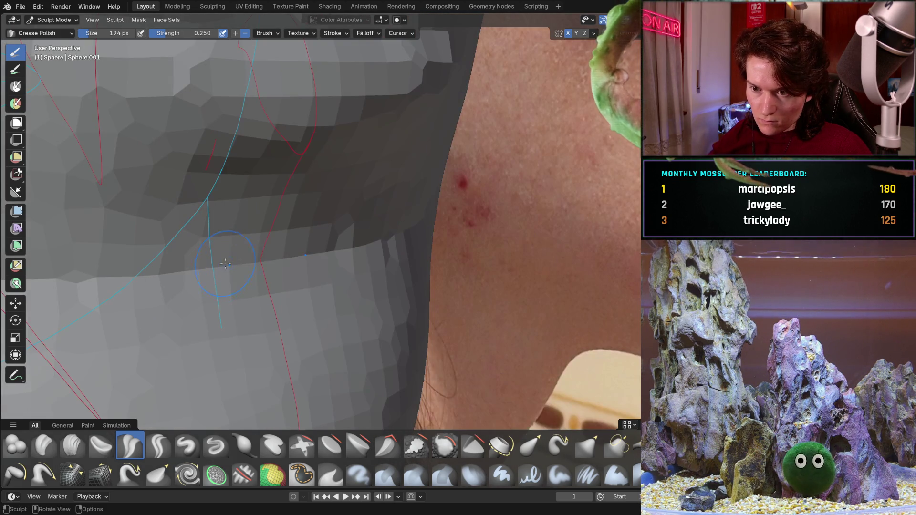
mouse_move(256, 254)
middle_mouse_down()
mouse_move(139, 219)
mouse_move(256, 241)
middle_mouse_up()
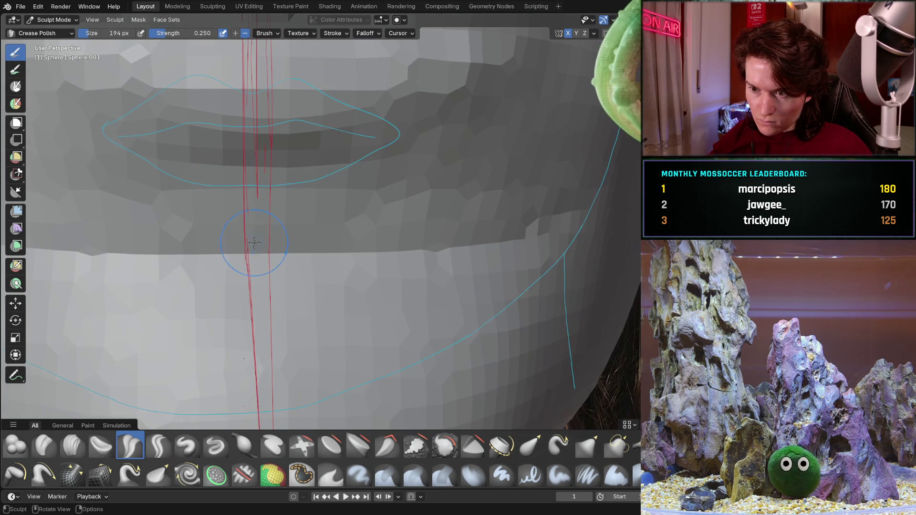
mouse_move(150, 252)
middle_mouse_down()
mouse_move(215, 266)
mouse_move(39, 265)
mouse_move(331, 209)
middle_mouse_up()
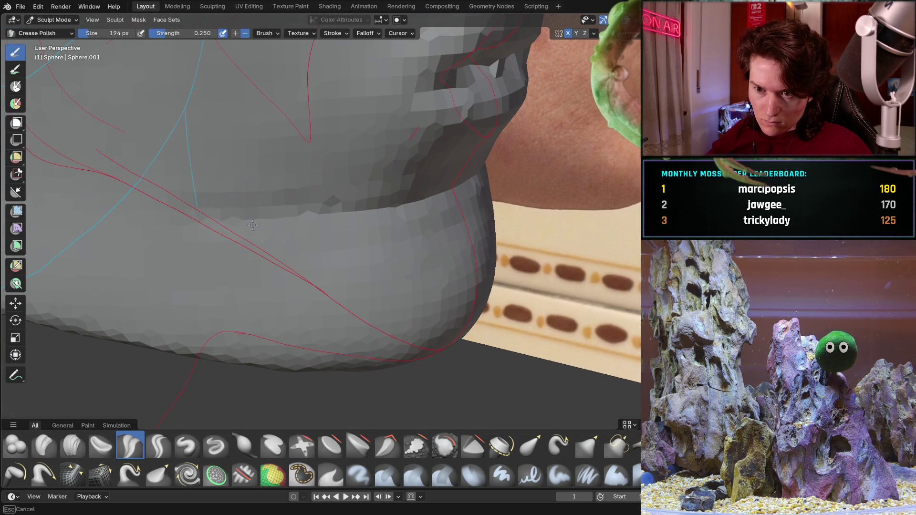
middle_click_drag(410, 189, 249, 241, "alt")
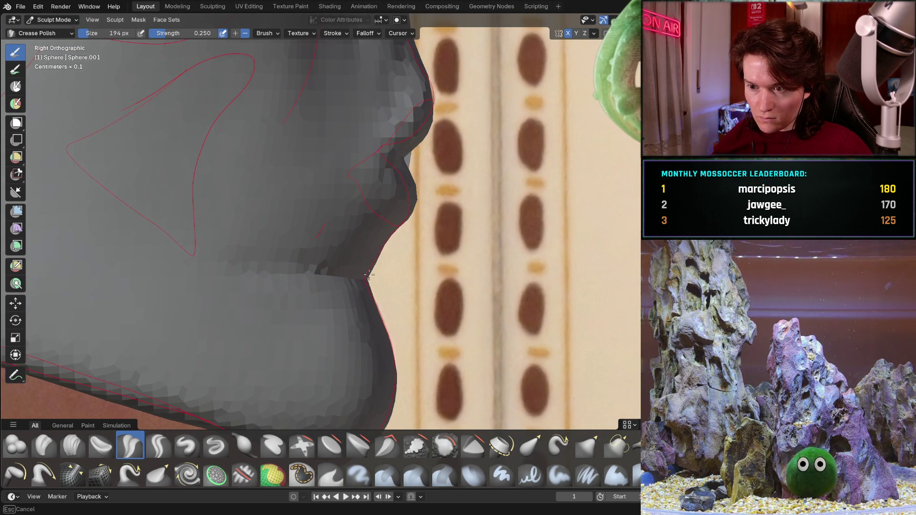
middle_click_drag(343, 245, 275, 253)
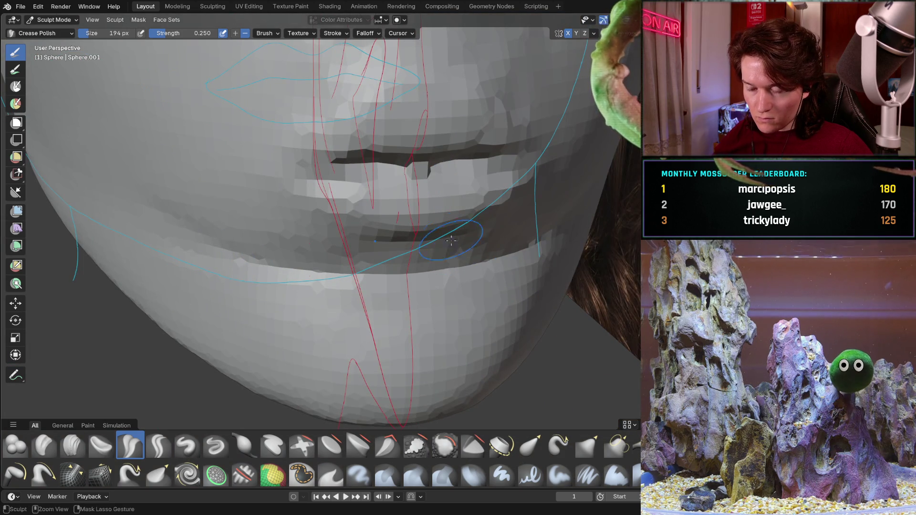
middle_click_drag(451, 231, 449, 218)
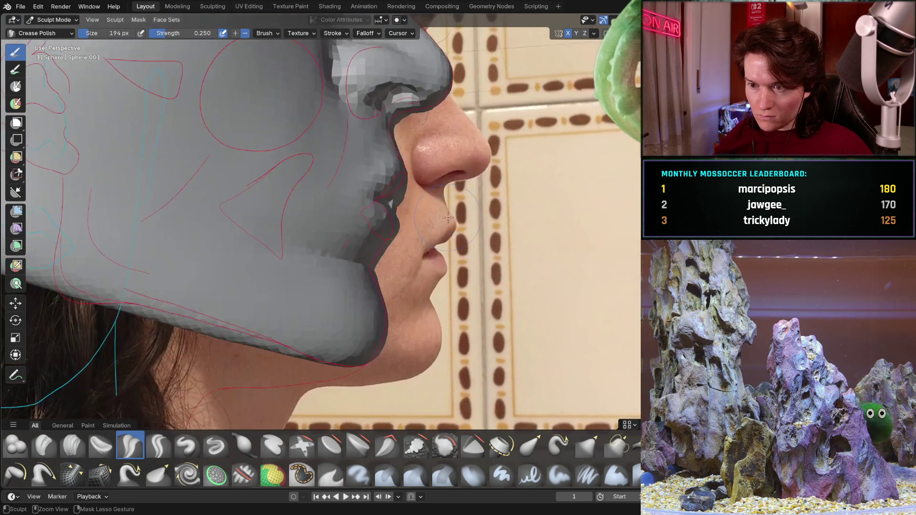
scroll(448, 218, "down", 3)
middle_click_drag(449, 219, 315, 295)
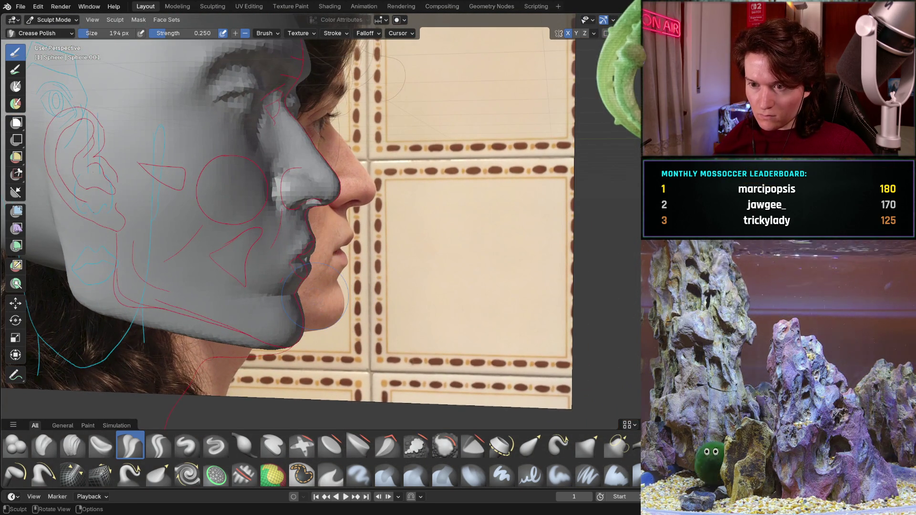
key("KP_3")
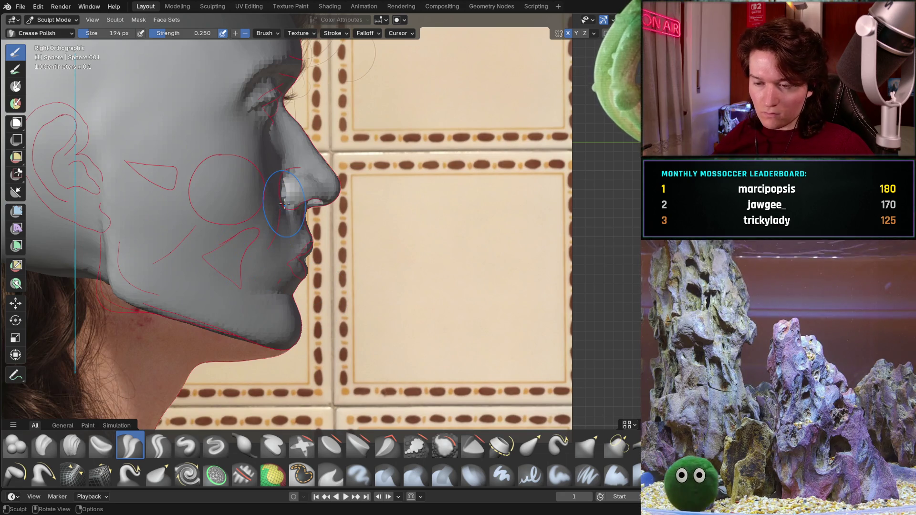
Orbit around the lips and chin from three-quarter, side and close frontal views before switching brushes
mouse_move(265, 349)
middle_mouse_down()
mouse_move(217, 329)
mouse_move(321, 245)
middle_mouse_up()
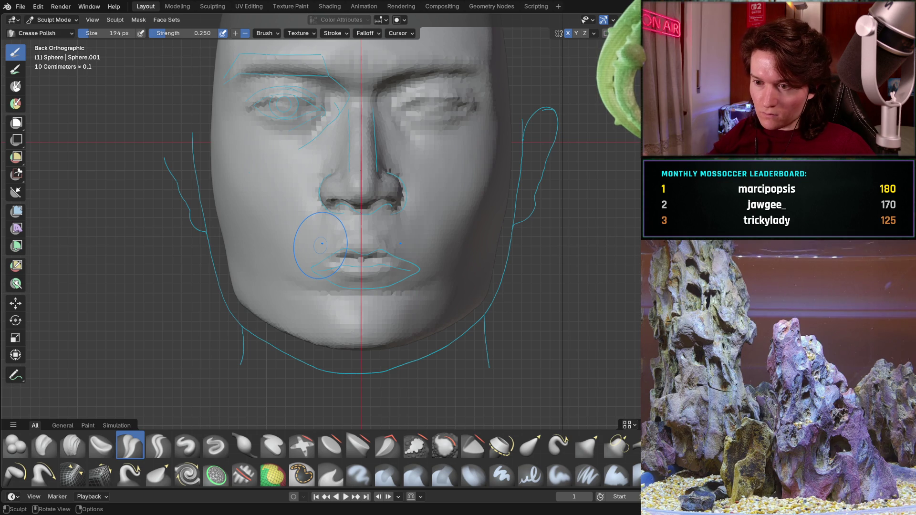
mouse_move(287, 303)
middle_mouse_down()
mouse_move(360, 321)
mouse_move(336, 262)
middle_mouse_up()
scroll(279, 229, "up", 3)
scroll(280, 228, "up", 3)
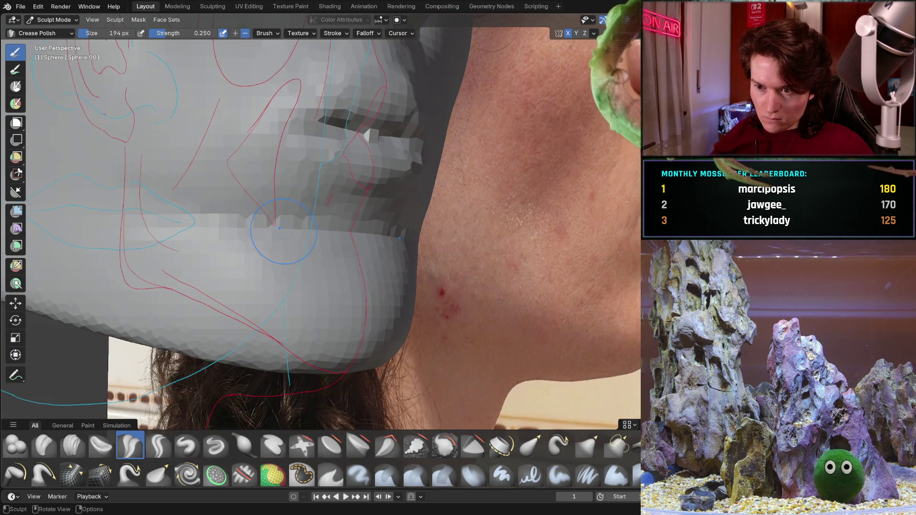
middle_click_drag(215, 227, 224, 249)
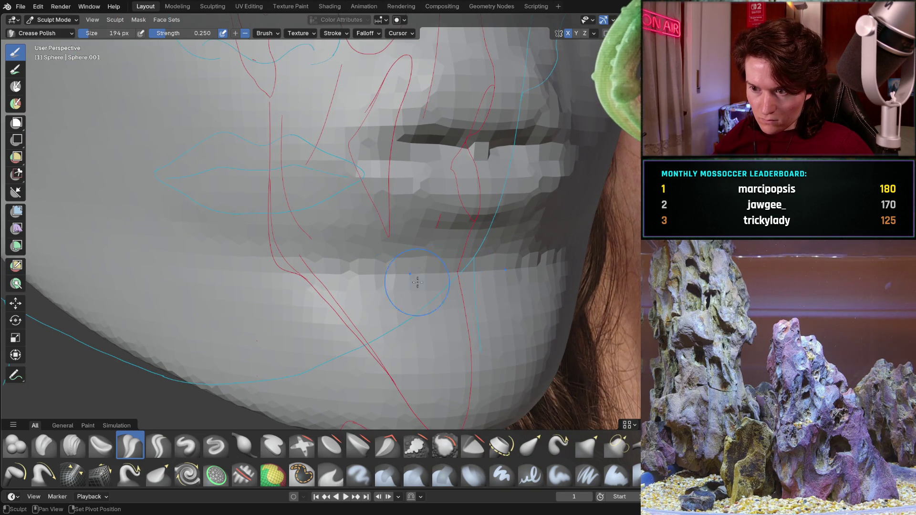
mouse_move(377, 269)
middle_mouse_down()
mouse_move(413, 280)
mouse_move(345, 265)
mouse_move(280, 229)
middle_mouse_up()
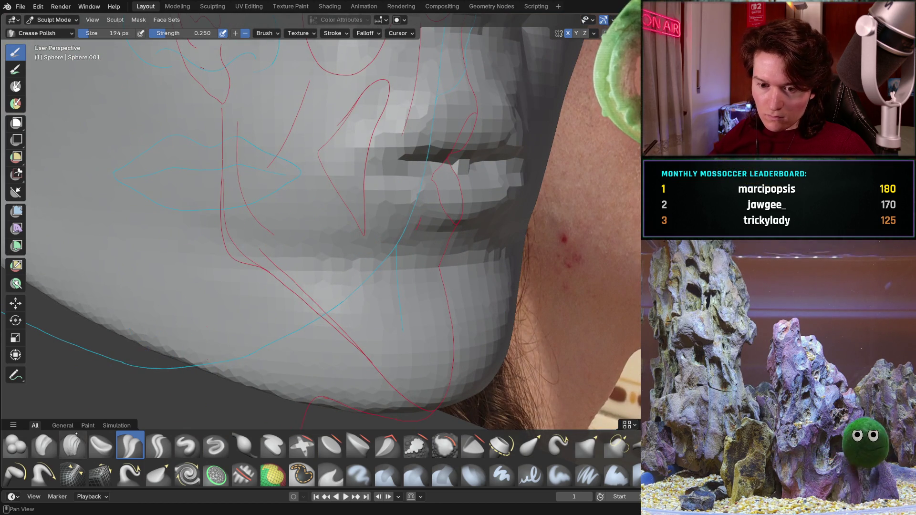
mouse_move(266, 215)
middle_mouse_down()
mouse_move(215, 194)
mouse_move(354, 248)
middle_mouse_up()
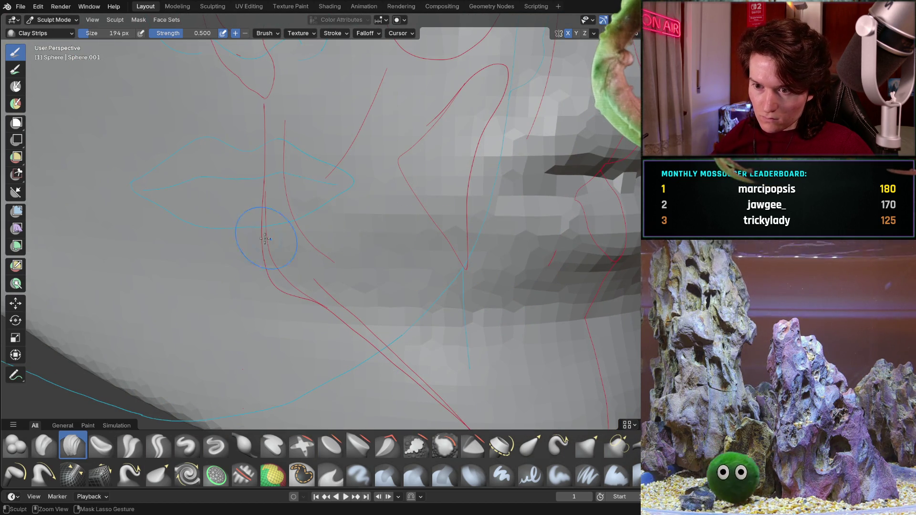
middle_click_drag(324, 247, 392, 229)
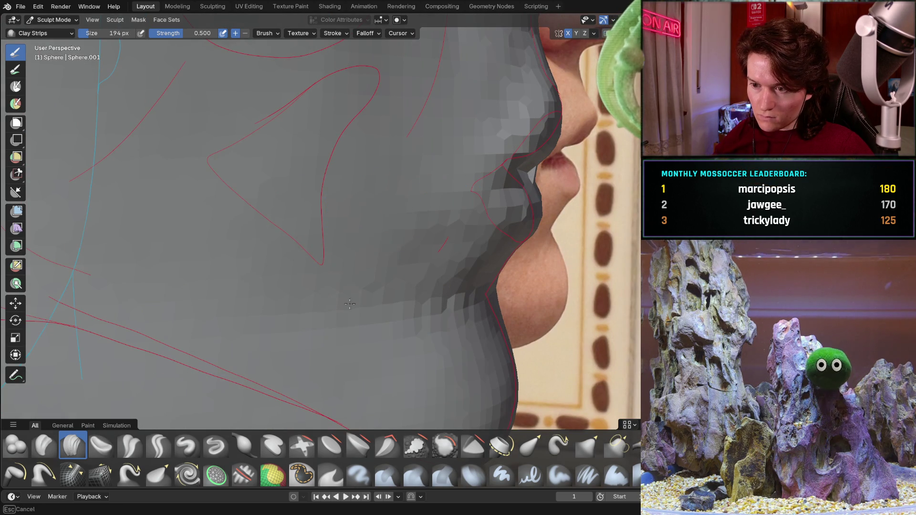
middle_click_drag(459, 281, 325, 284)
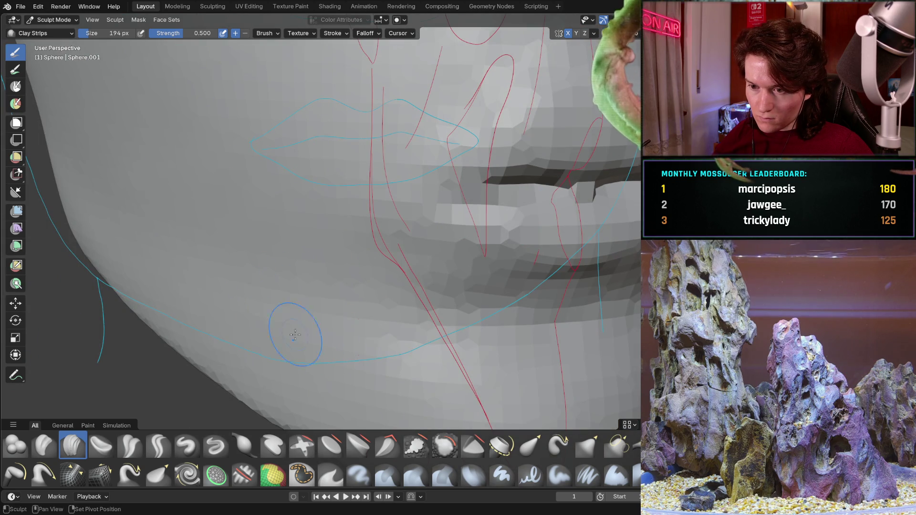
middle_click_drag(379, 341, 385, 287)
scroll(330, 308, "down", 3)
mouse_move(308, 316)
middle_mouse_down()
mouse_move(284, 330)
mouse_move(344, 329)
middle_mouse_up()
scroll(371, 339, "up", 2)
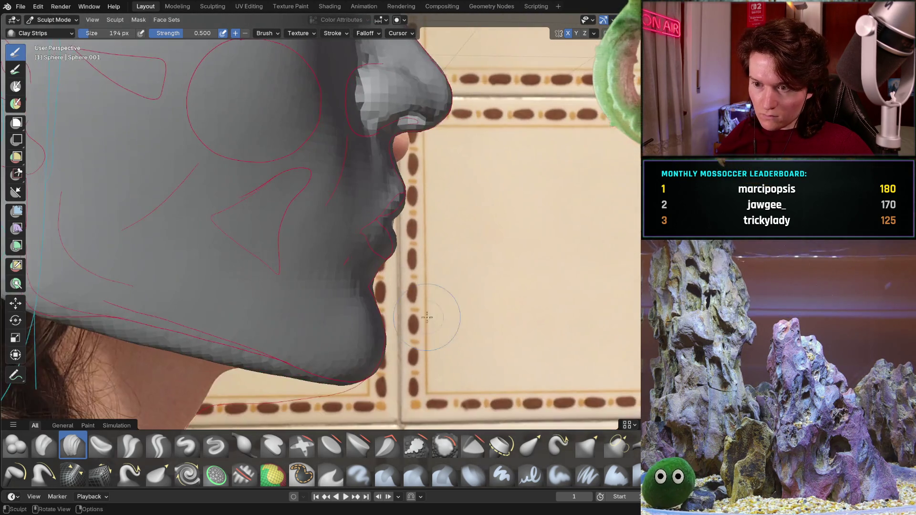
scroll(369, 339, "up", 2)
scroll(329, 316, "up", 3)
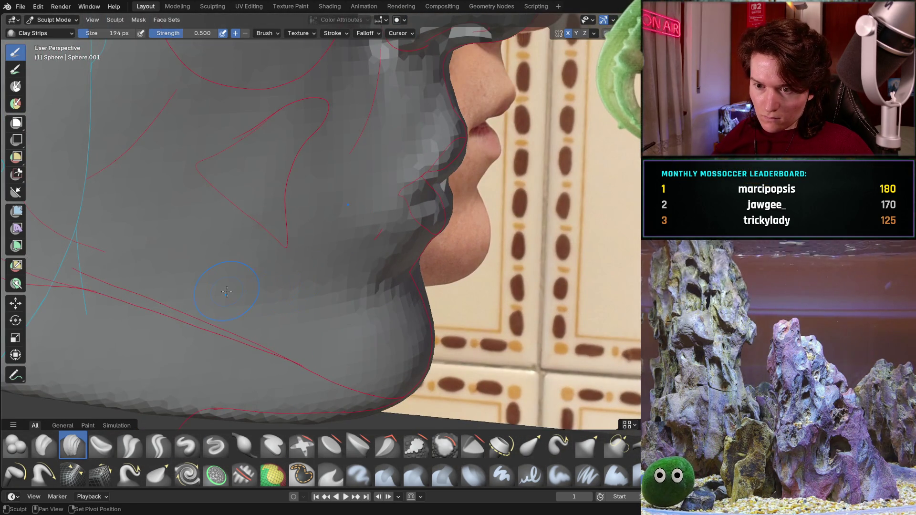
middle_click_drag(290, 288, 194, 234)
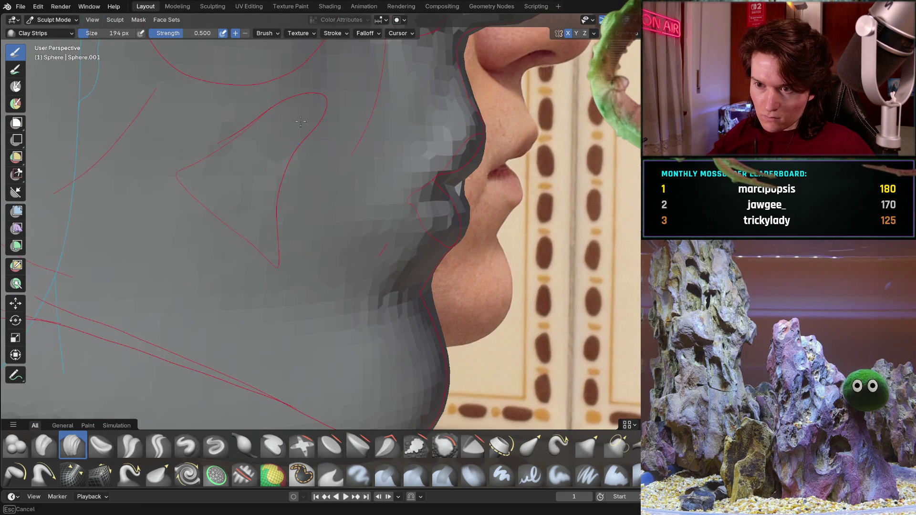
mouse_move(284, 130)
middle_mouse_down()
mouse_move(284, 192)
mouse_move(322, 240)
mouse_move(292, 205)
middle_mouse_up()
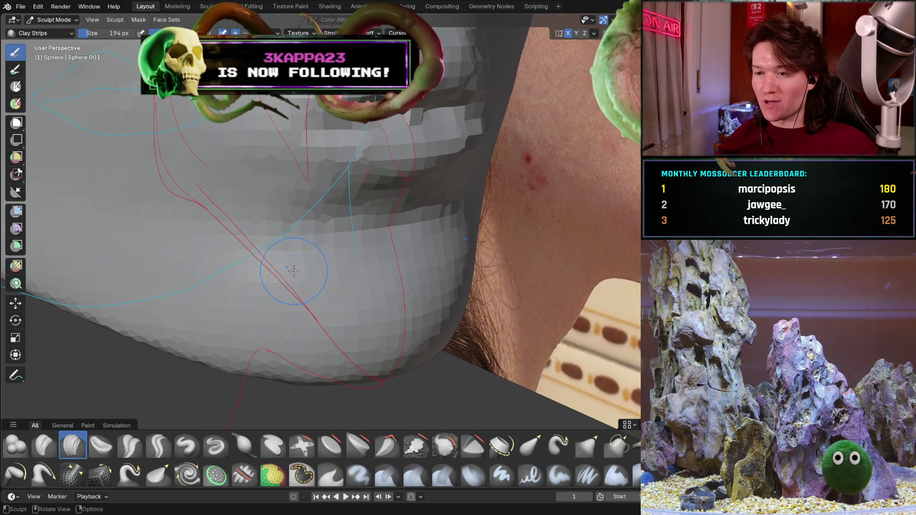
mouse_move(319, 269)
middle_mouse_down()
mouse_move(354, 235)
mouse_move(347, 253)
mouse_move(307, 238)
middle_mouse_up()
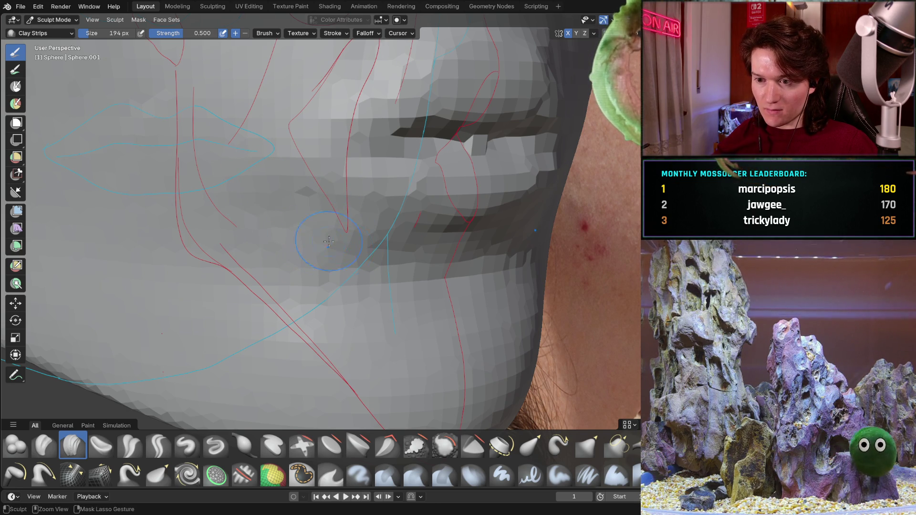
mouse_move(386, 213)
middle_mouse_down()
mouse_move(274, 256)
mouse_move(357, 214)
middle_mouse_up()
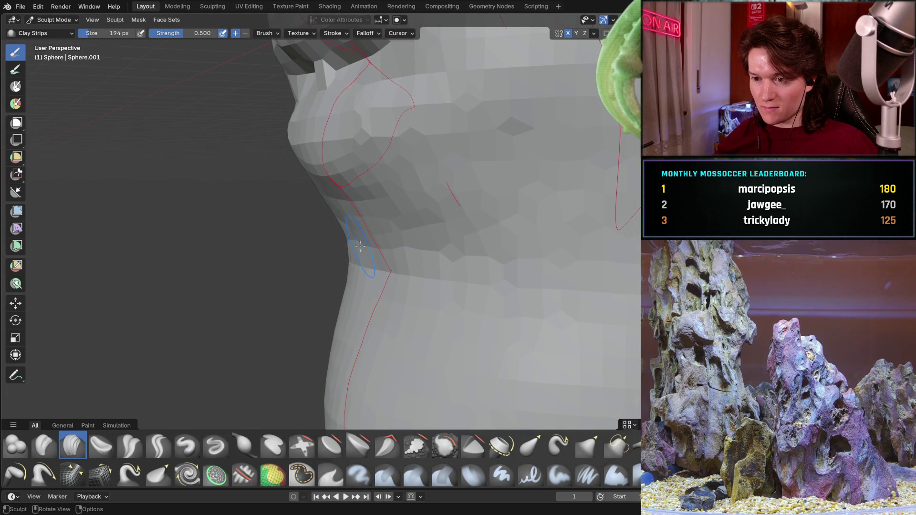
scroll(355, 239, "up", 2)
scroll(317, 255, "up", 3)
scroll(286, 257, "up", 2)
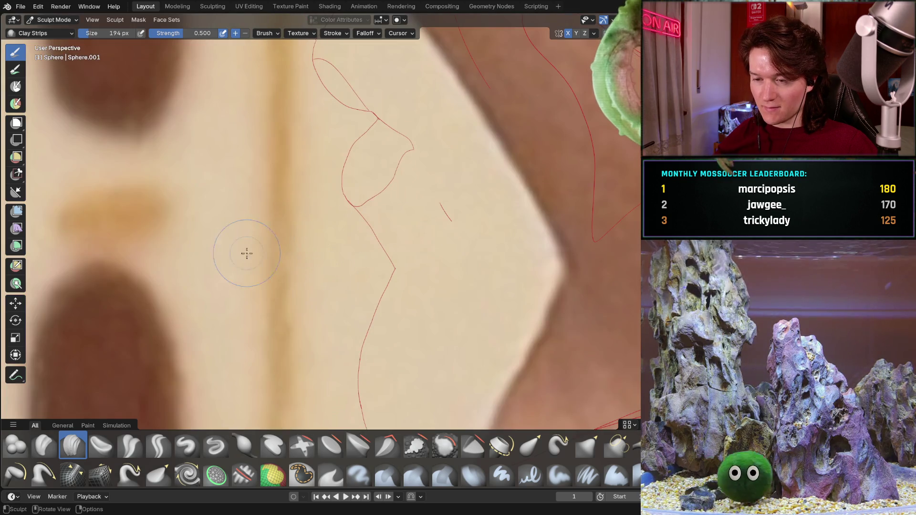
scroll(253, 253, "down", 3)
scroll(273, 279, "up", 2)
scroll(291, 307, "down", 2)
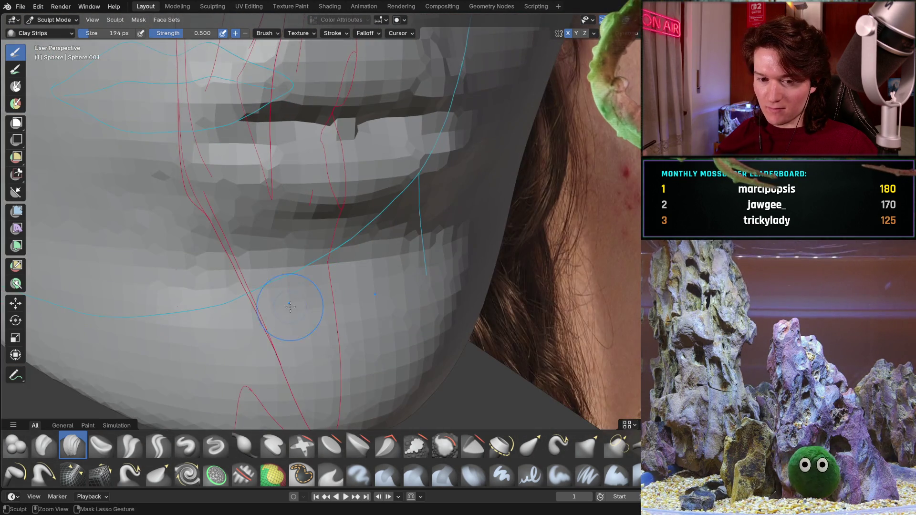
scroll(245, 302, "up", 1)
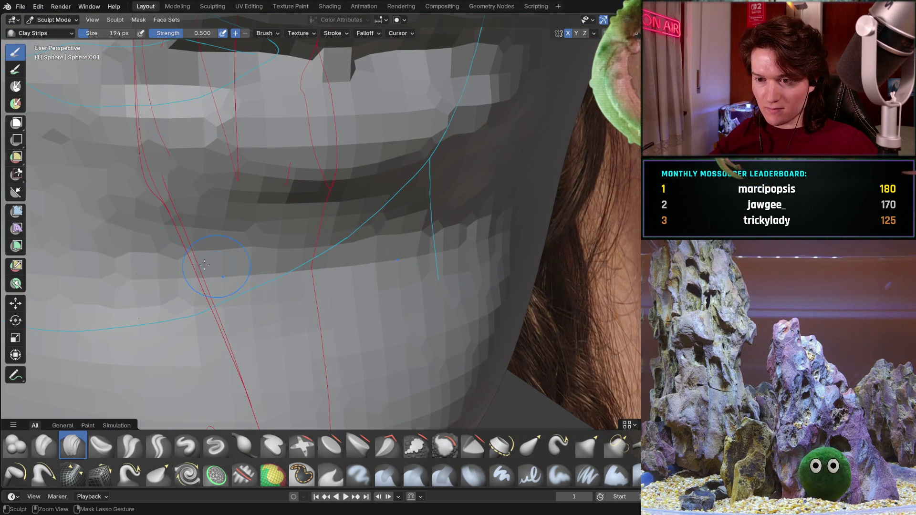
mouse_move(294, 192)
middle_mouse_down("ctrl")
mouse_move(153, 262)
mouse_move(336, 202)
middle_mouse_up("ctrl")
scroll(336, 201, "up", 3)
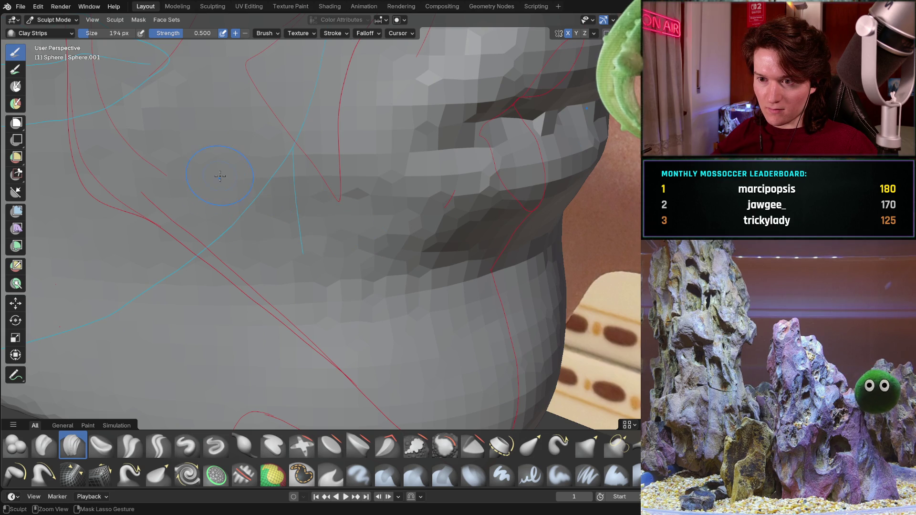
middle_click_drag(322, 179, 277, 196)
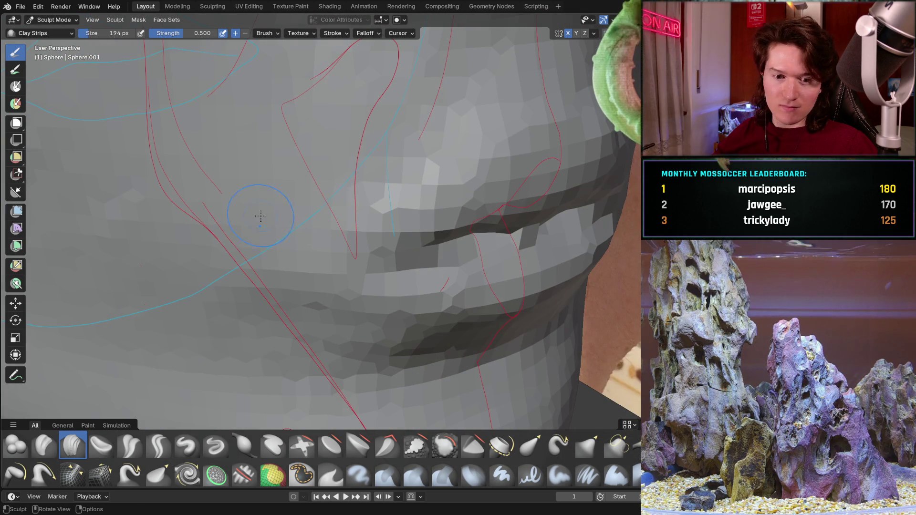
scroll(279, 193, "down", 4)
scroll(315, 227, "down", 4)
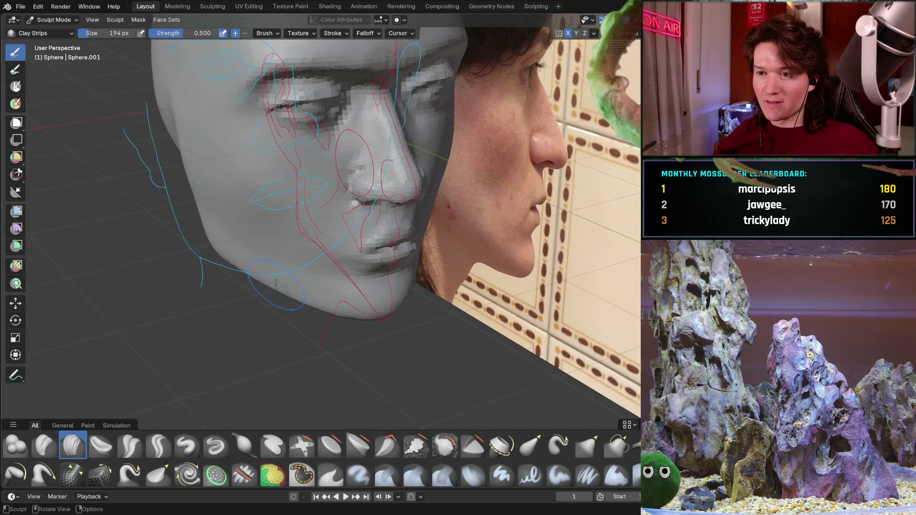
middle_click_drag(315, 227, 218, 250)
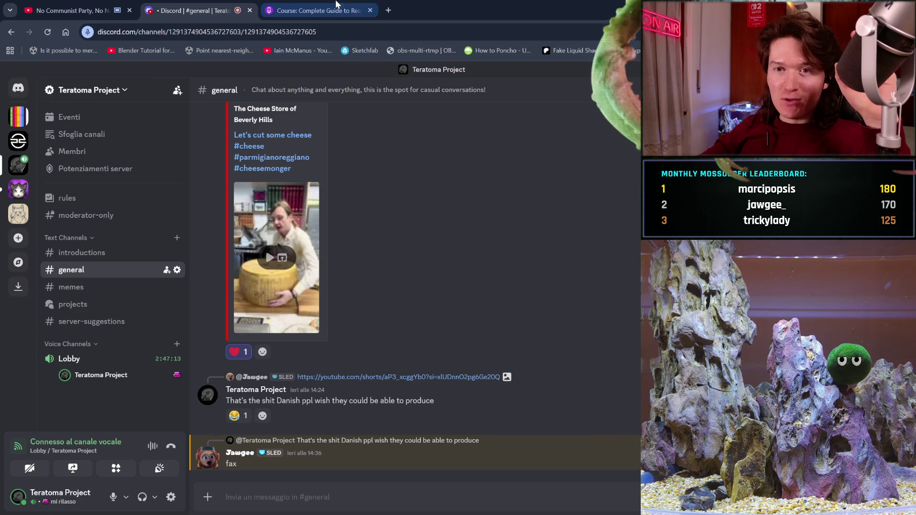
Switch from the Discord chat to the Udemy Realistic Character Creation in Blender lecture tab
left_click(336, 5)
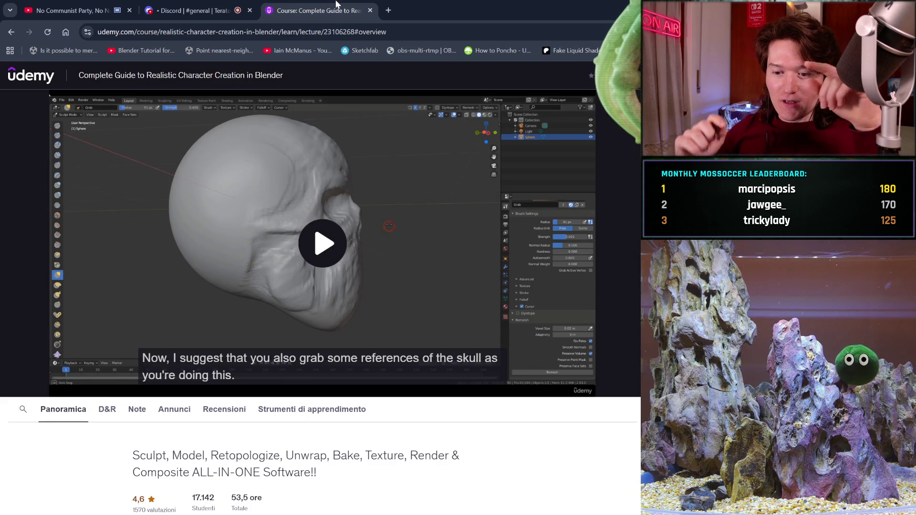
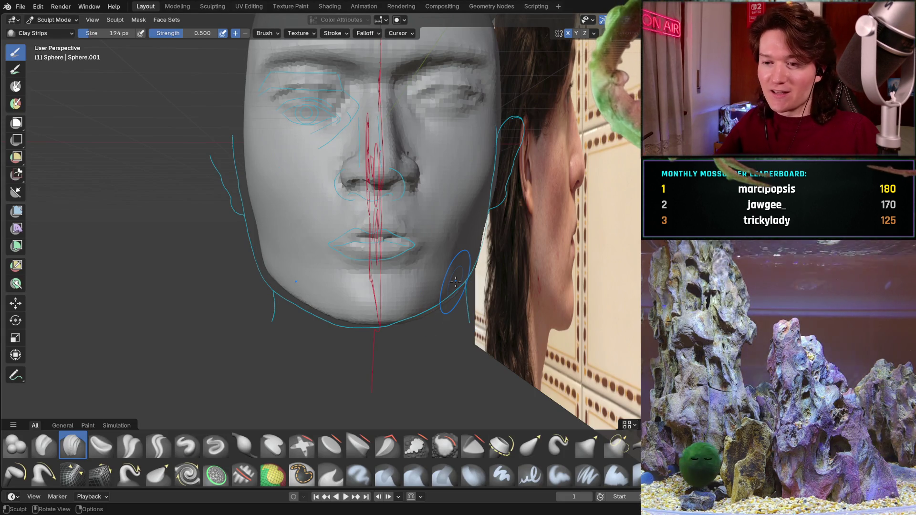
Zoom in on the mouth and inspect it from the side, front and below
mouse_move(376, 279)
middle_mouse_down("ctrl")
mouse_move(377, 254)
mouse_move(338, 284)
middle_mouse_up("ctrl")
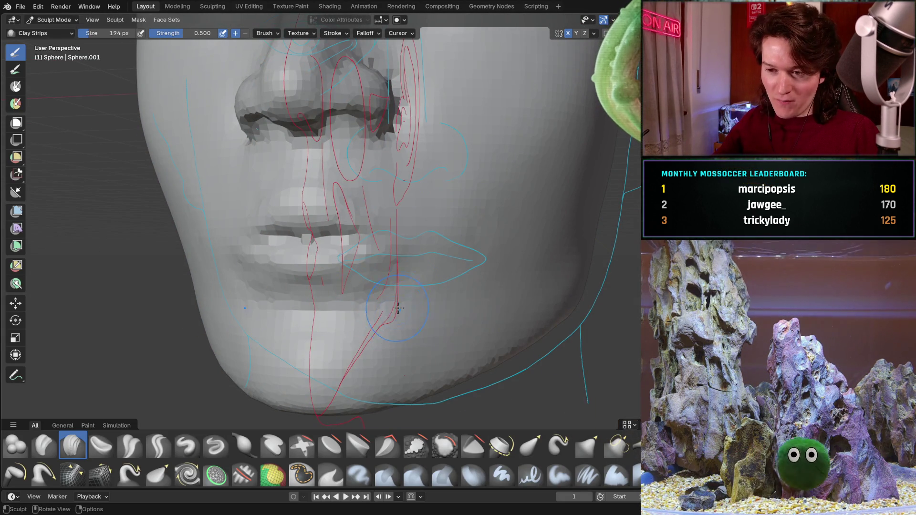
mouse_move(386, 259)
middle_mouse_down("ctrl")
mouse_move(386, 243)
mouse_move(454, 220)
middle_mouse_up("ctrl")
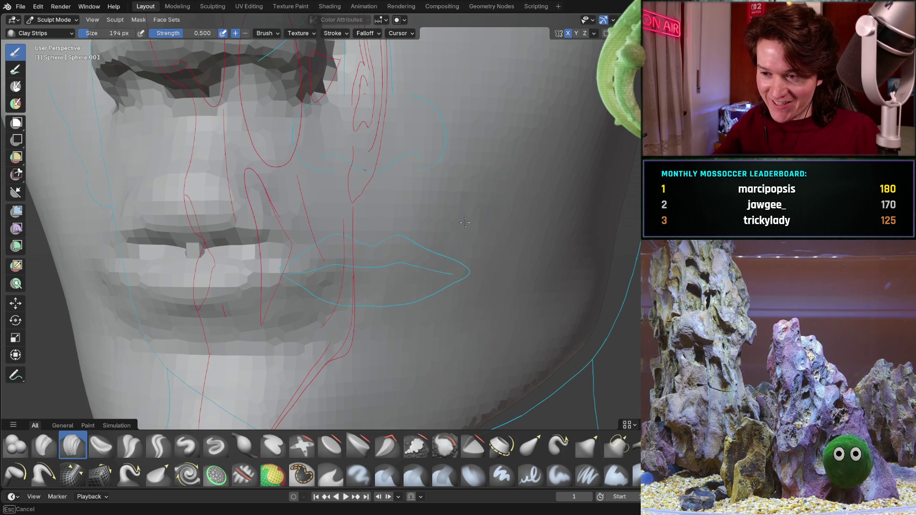
scroll(405, 277, "down", 2)
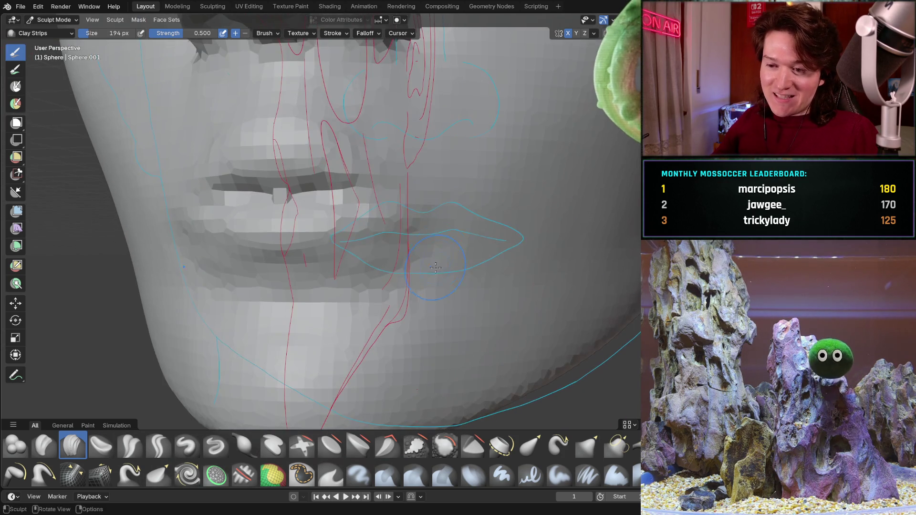
scroll(444, 198, "up", 4)
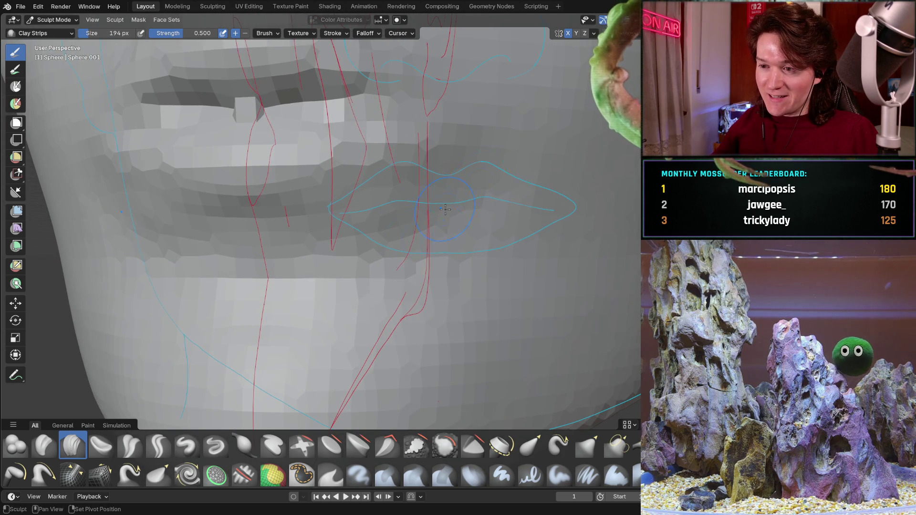
mouse_move(380, 270)
middle_mouse_down()
mouse_move(313, 290)
mouse_move(409, 282)
mouse_move(374, 261)
middle_mouse_up()
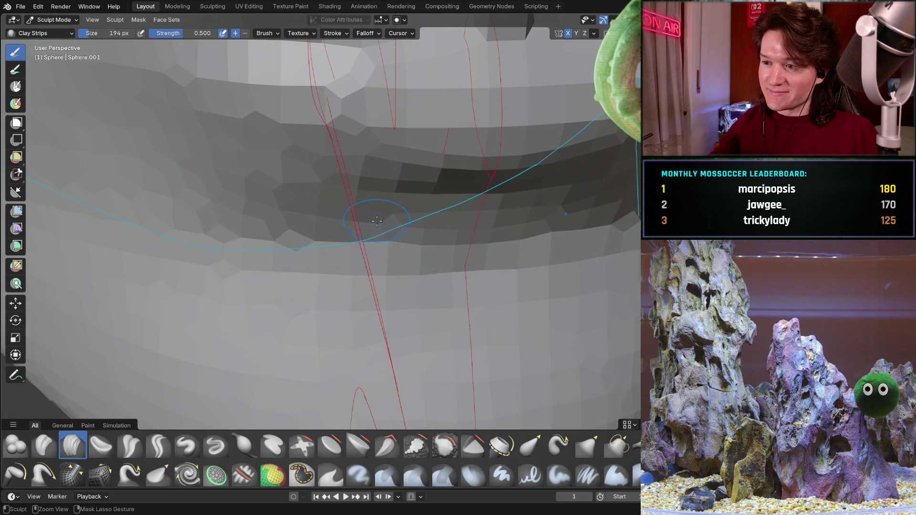
scroll(359, 208, "down", 5)
mouse_move(359, 209)
middle_mouse_down()
mouse_move(445, 226)
mouse_move(337, 245)
middle_mouse_up()
scroll(338, 246, "up", 3)
scroll(250, 162, "up", 4)
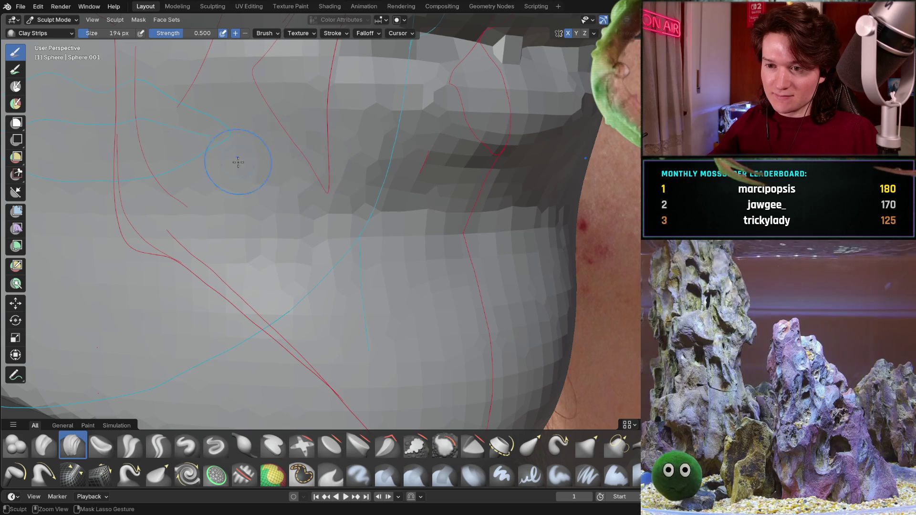
scroll(453, 193, "down", 5)
mouse_move(453, 194)
middle_mouse_down()
mouse_move(358, 215)
mouse_move(221, 222)
middle_mouse_up()
scroll(358, 215, "up", 5)
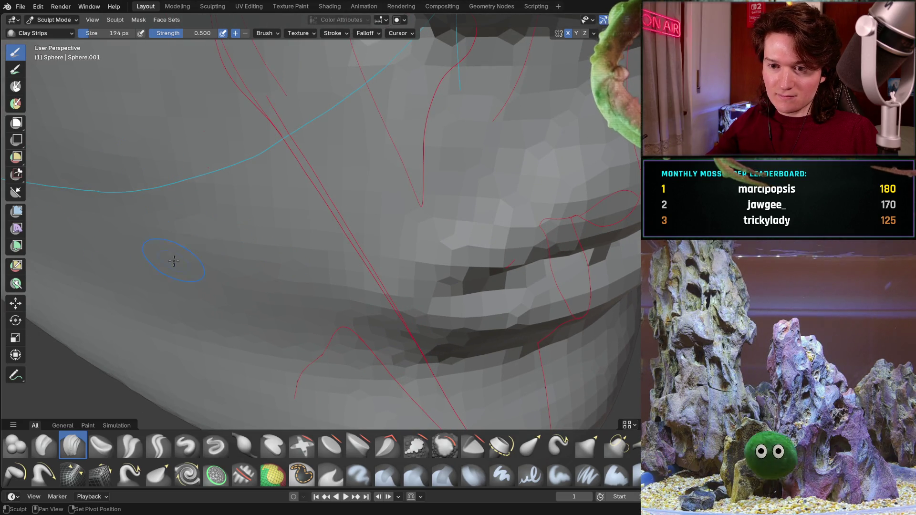
scroll(242, 158, "down", 5)
middle_click_drag(243, 158, 229, 186)
scroll(224, 211, "up", 5)
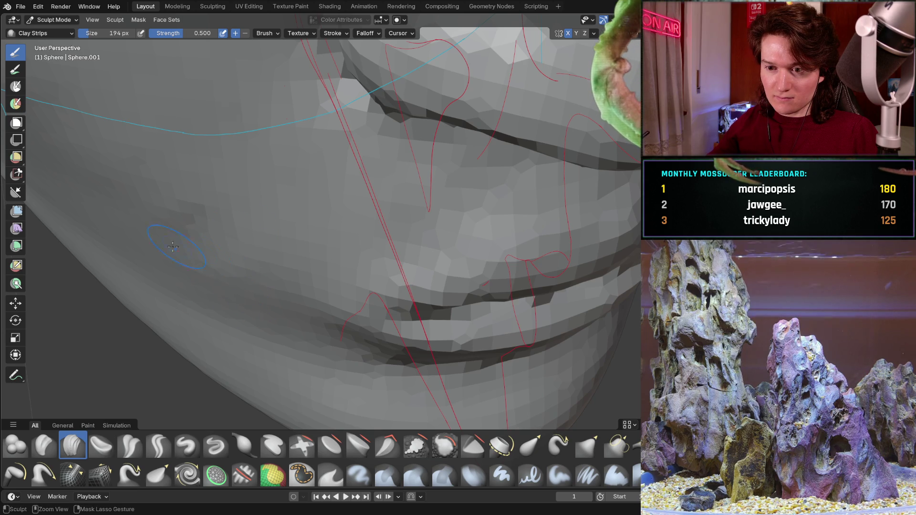
scroll(185, 247, "down", 5)
mouse_move(184, 248)
middle_mouse_down()
mouse_move(194, 250)
mouse_move(230, 181)
middle_mouse_up()
scroll(196, 253, "up", 5)
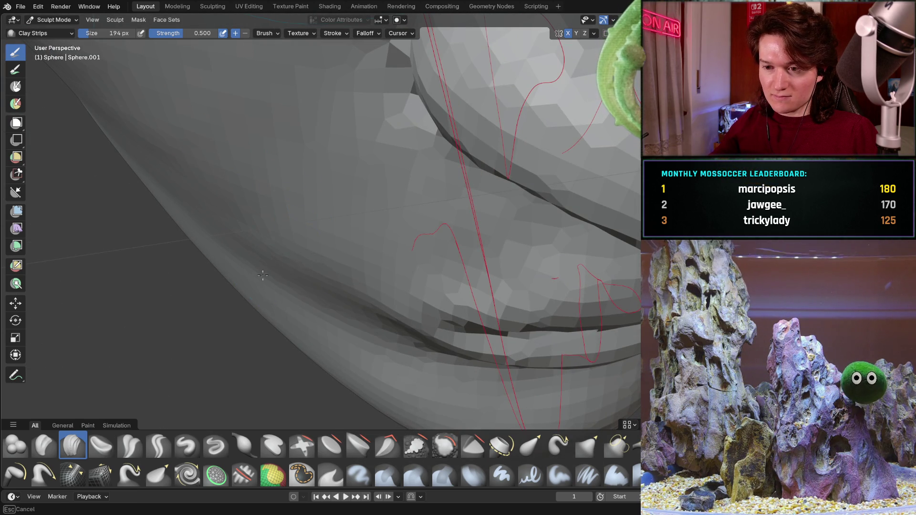
middle_click_drag(250, 237, 288, 214)
mouse_move(220, 172)
middle_mouse_down()
mouse_move(297, 160)
mouse_move(285, 231)
middle_mouse_up()
scroll(285, 231, "up", 2)
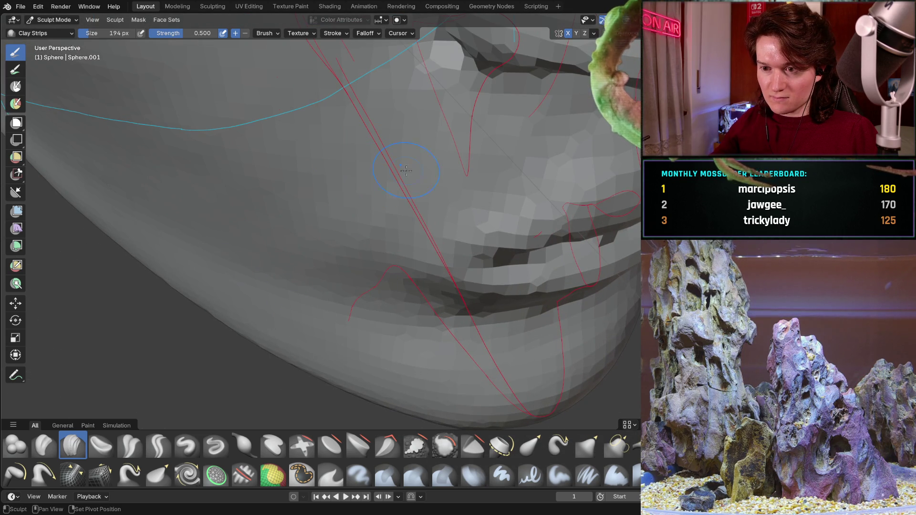
Orbit over the lips, cheek and chin, then check the profile in right side view
mouse_move(240, 134)
middle_mouse_down()
mouse_move(277, 208)
mouse_move(343, 111)
middle_mouse_up()
mouse_move(191, 141)
middle_mouse_down()
mouse_move(265, 237)
mouse_move(309, 237)
middle_mouse_up()
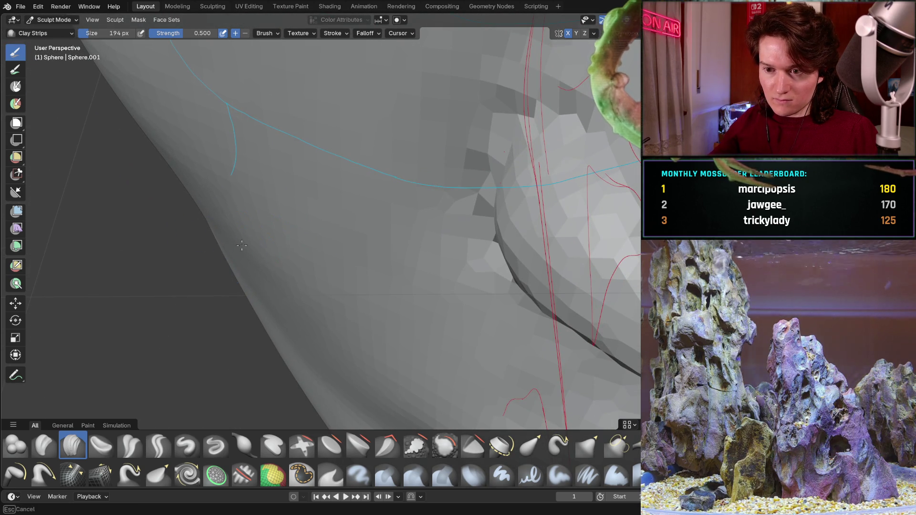
middle_click_drag(228, 245, 298, 185)
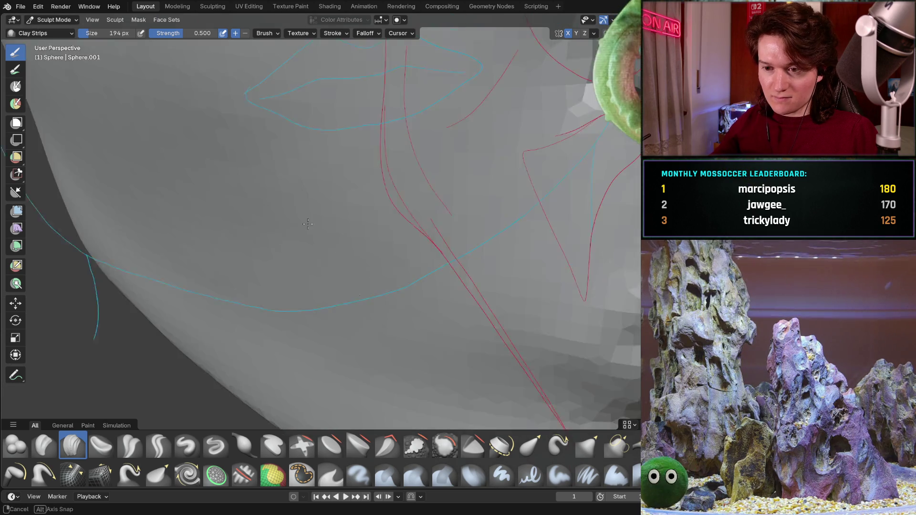
mouse_move(235, 254)
middle_mouse_down()
mouse_move(278, 250)
mouse_move(343, 222)
mouse_move(274, 311)
middle_mouse_up()
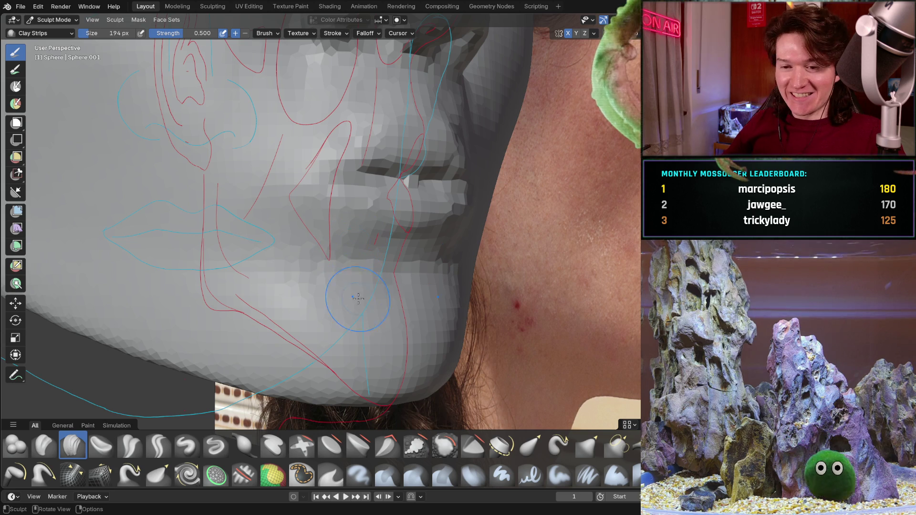
middle_click_drag(374, 264, 337, 272)
scroll(337, 269, "up", 3)
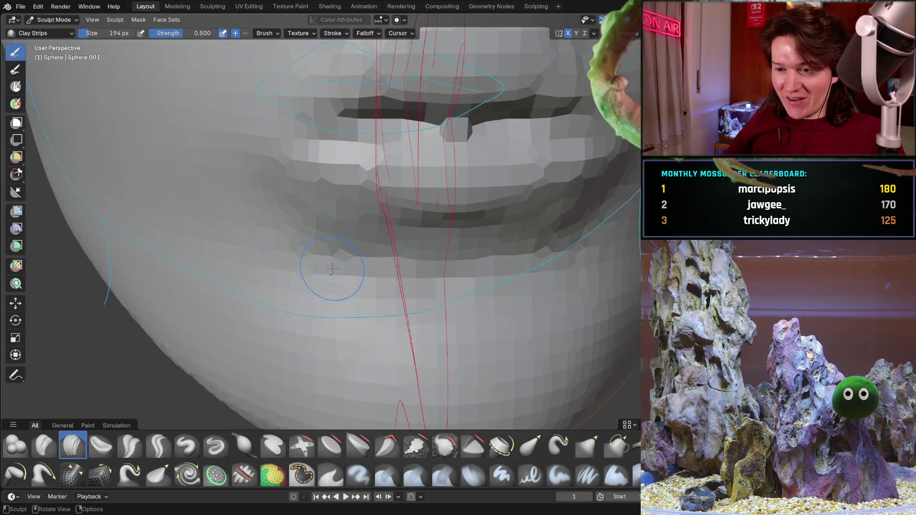
scroll(333, 258, "up", 3)
scroll(327, 245, "up", 2)
mouse_move(304, 225)
middle_mouse_down()
mouse_move(381, 289)
mouse_move(384, 227)
middle_mouse_up()
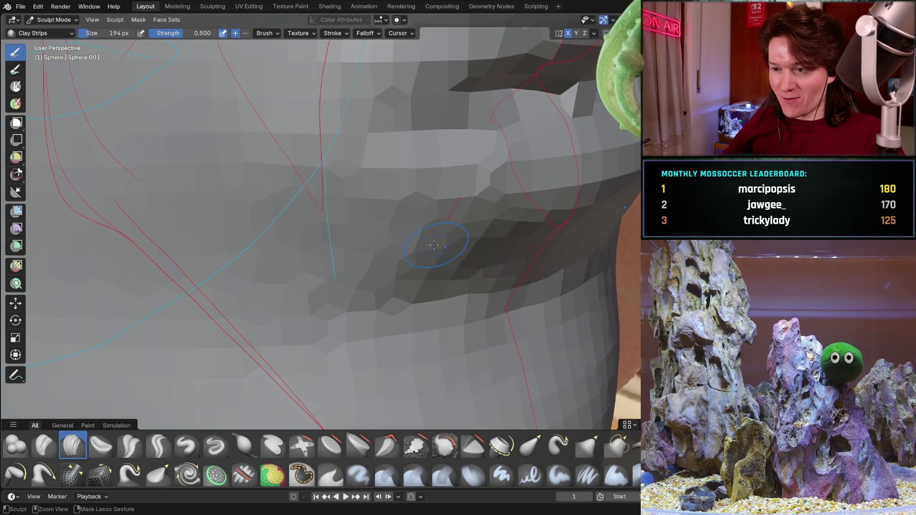
middle_click_drag(439, 246, 401, 224)
mouse_move(231, 232)
middle_mouse_down()
mouse_move(362, 253)
mouse_move(287, 197)
middle_mouse_up()
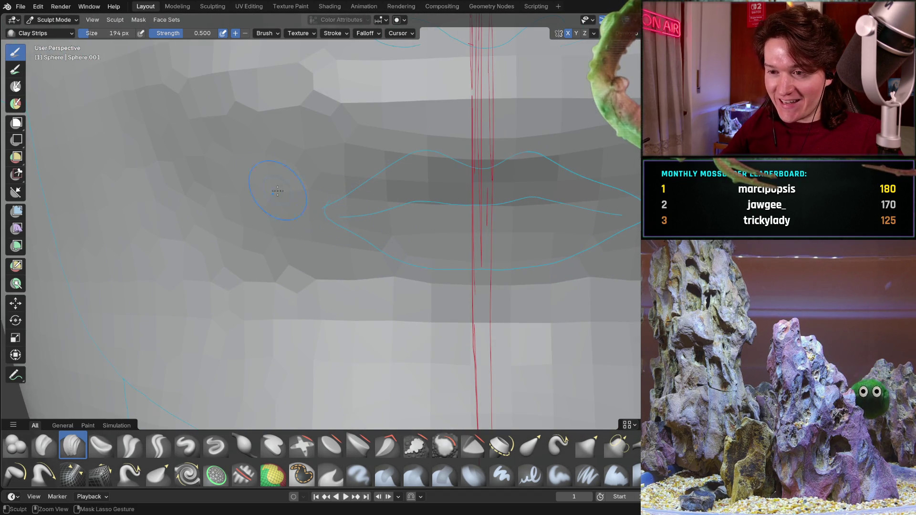
key("KP_3")
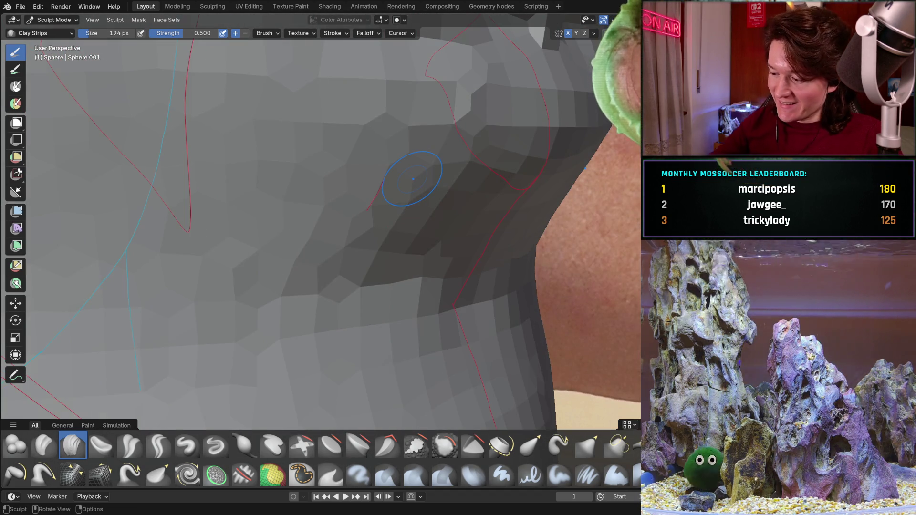
scroll(414, 172, "up", 2)
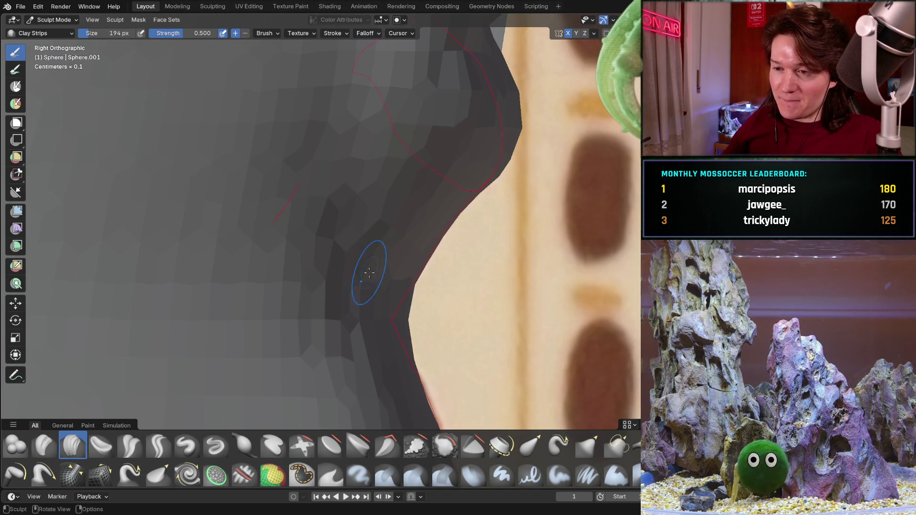
Compare the lips and chin between profile and front angles against the outlines
middle_click_drag(312, 293, 326, 244)
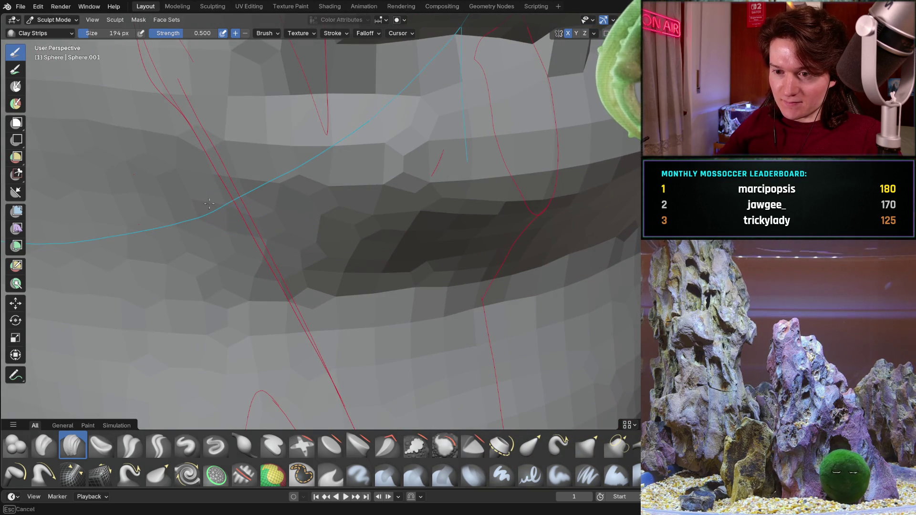
mouse_move(400, 200)
middle_mouse_down()
mouse_move(285, 233)
mouse_move(304, 205)
mouse_move(268, 204)
mouse_move(445, 247)
mouse_move(364, 280)
mouse_move(336, 328)
mouse_move(348, 325)
mouse_move(238, 229)
middle_mouse_up()
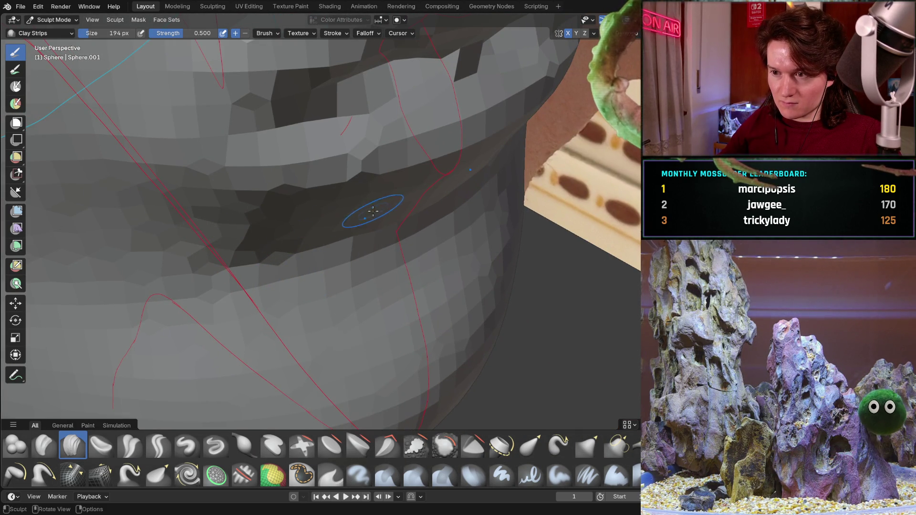
mouse_move(304, 223)
middle_mouse_down()
mouse_move(267, 279)
mouse_move(391, 286)
middle_mouse_up()
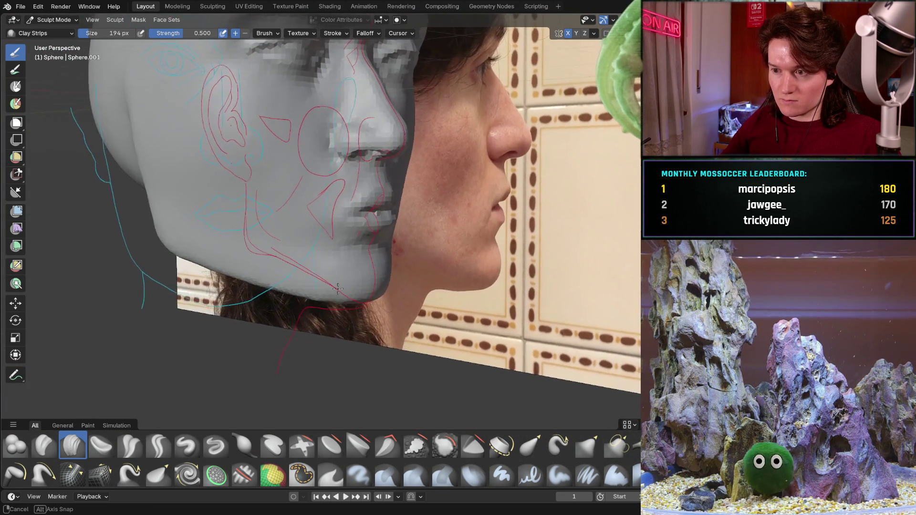
middle_click_drag(390, 287, 352, 288)
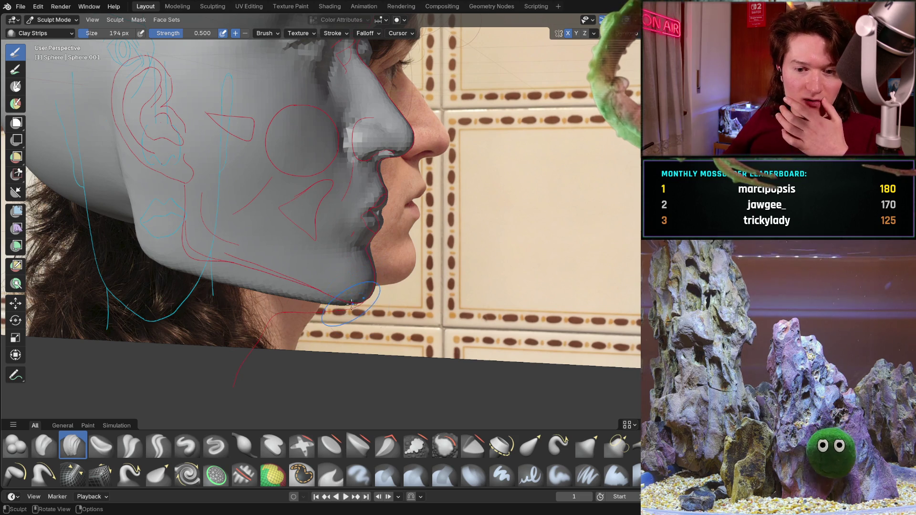
scroll(372, 282, "up", 2)
scroll(394, 258, "up", 2)
scroll(415, 236, "up", 1)
scroll(431, 215, "up", 2)
mouse_move(431, 215)
middle_mouse_down()
mouse_move(310, 233)
mouse_move(327, 209)
middle_mouse_up()
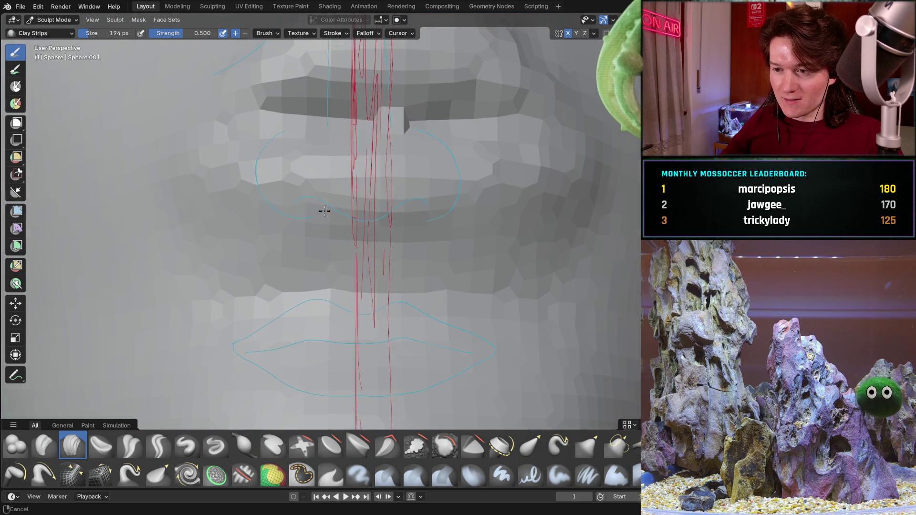
scroll(297, 224, "up", 2)
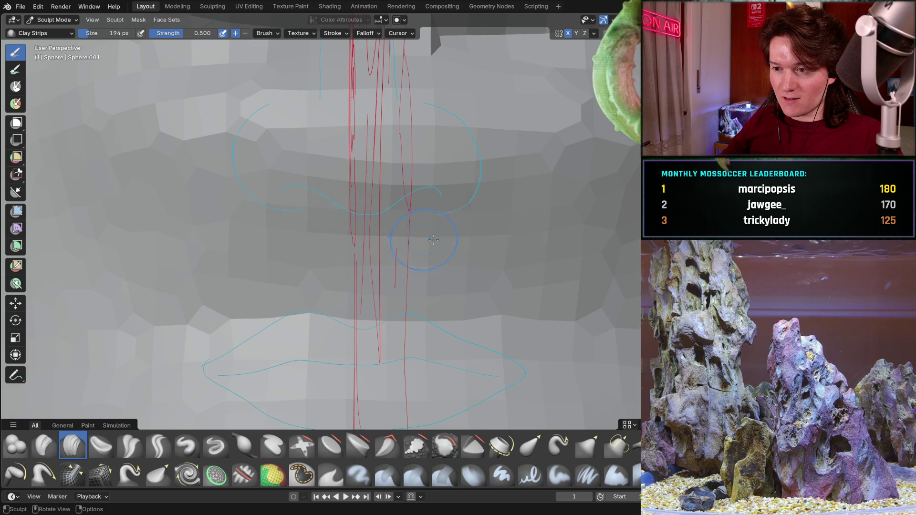
mouse_move(256, 248)
middle_mouse_down()
mouse_move(310, 251)
mouse_move(371, 303)
middle_mouse_up()
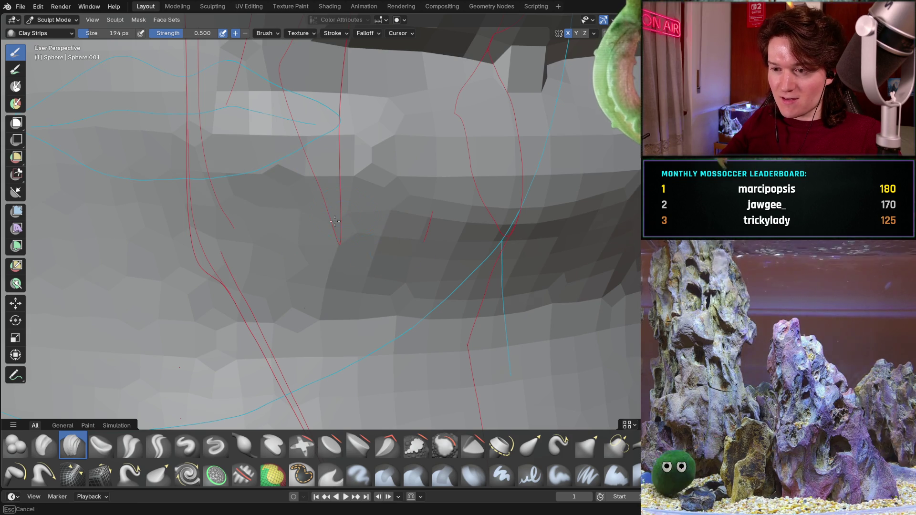
Inspect the lip surface close up and from low angles, ending in a straight-on orthographic view
mouse_move(386, 239)
middle_mouse_down()
mouse_move(413, 218)
mouse_move(338, 215)
middle_mouse_up()
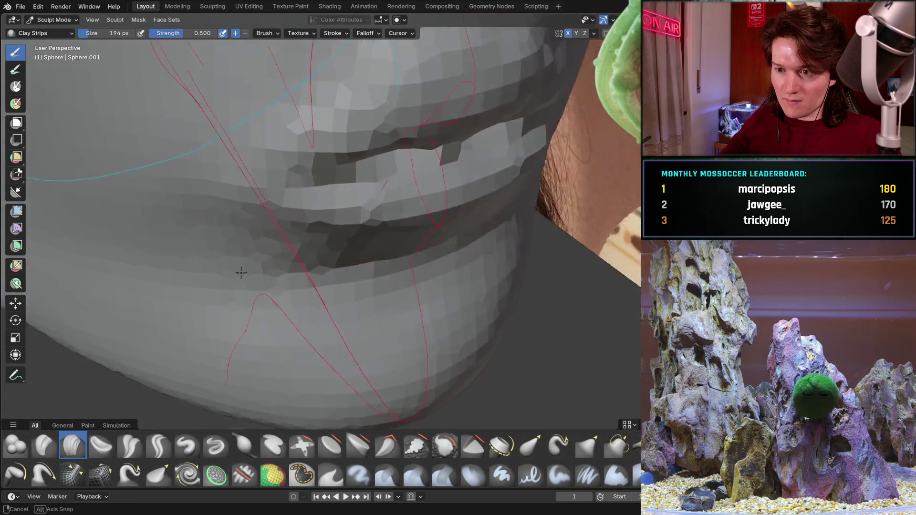
middle_click_drag(171, 222, 230, 276)
middle_click_drag(249, 241, 481, 237, "ctrl")
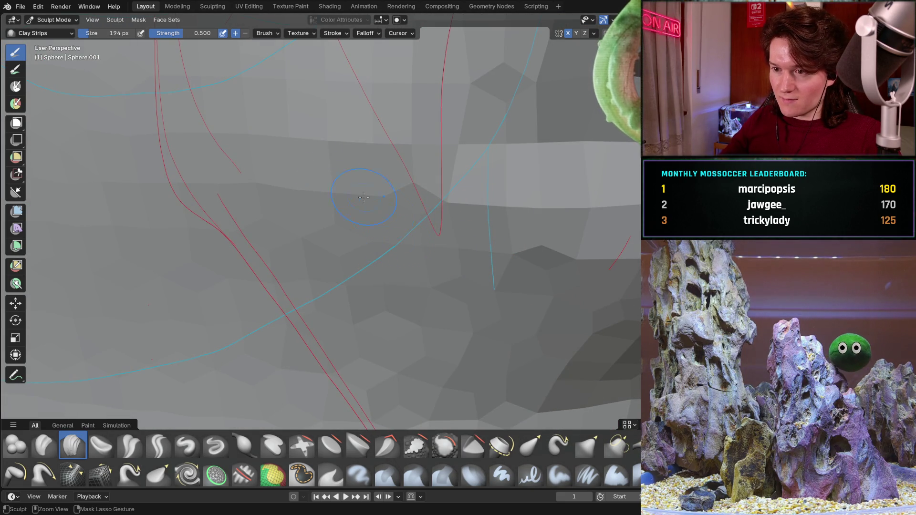
mouse_move(363, 198)
middle_mouse_down()
mouse_move(450, 174)
mouse_move(328, 277)
mouse_move(327, 306)
mouse_move(228, 291)
middle_mouse_up()
middle_click_drag(354, 231, 385, 225)
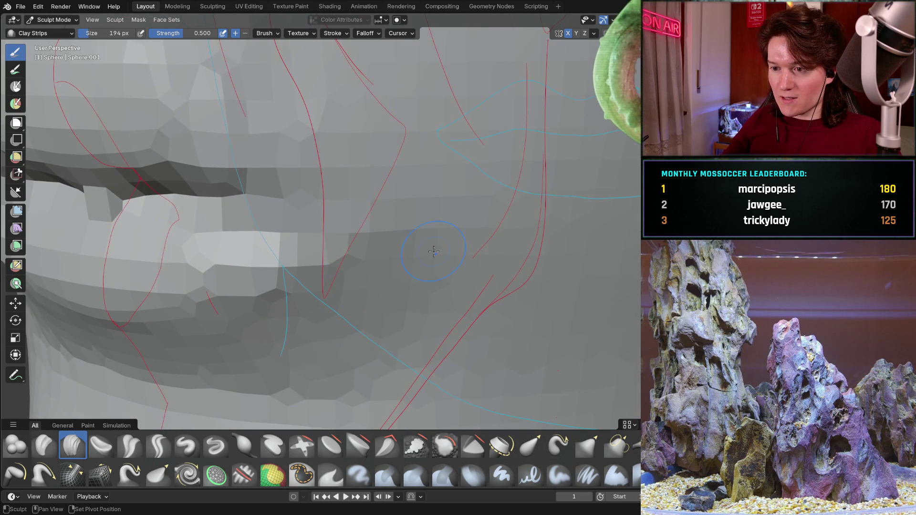
scroll(357, 374, "down", 5)
mouse_move(357, 373)
middle_mouse_down()
mouse_move(388, 265)
mouse_move(361, 276)
middle_mouse_up()
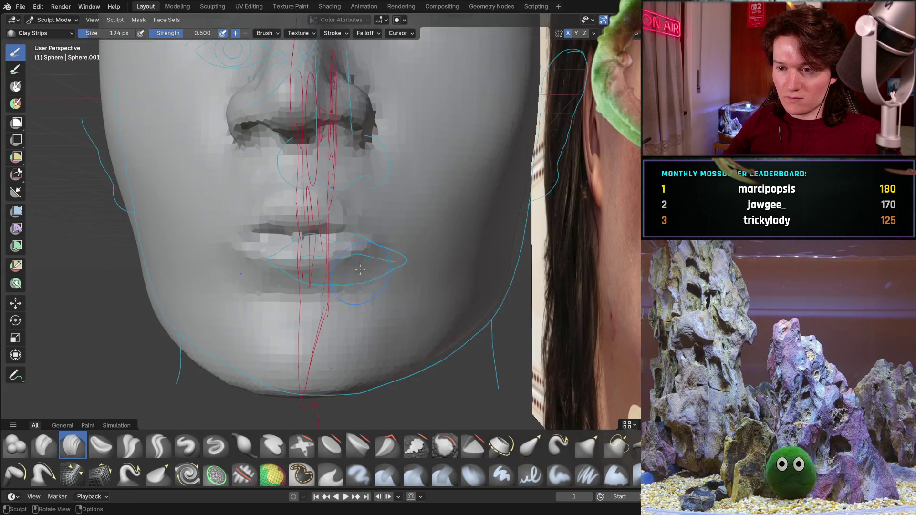
key("ctrl+KP_1")
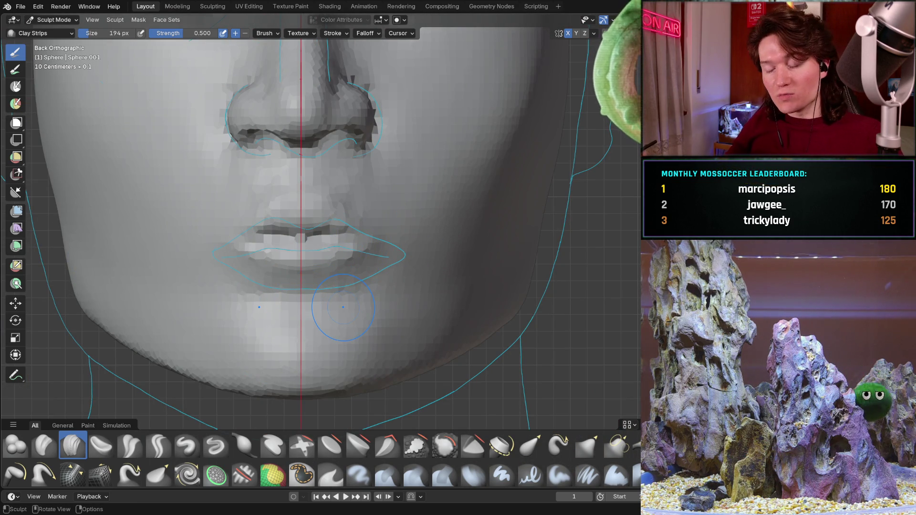
scroll(344, 307, "up", 3)
Orbit to face the lips front-on and sculpt the skin just below the lower lip
mouse_move(344, 307)
middle_mouse_down()
mouse_move(354, 336)
mouse_move(340, 328)
mouse_move(357, 326)
mouse_move(348, 327)
mouse_move(351, 307)
mouse_move(419, 301)
middle_mouse_up()
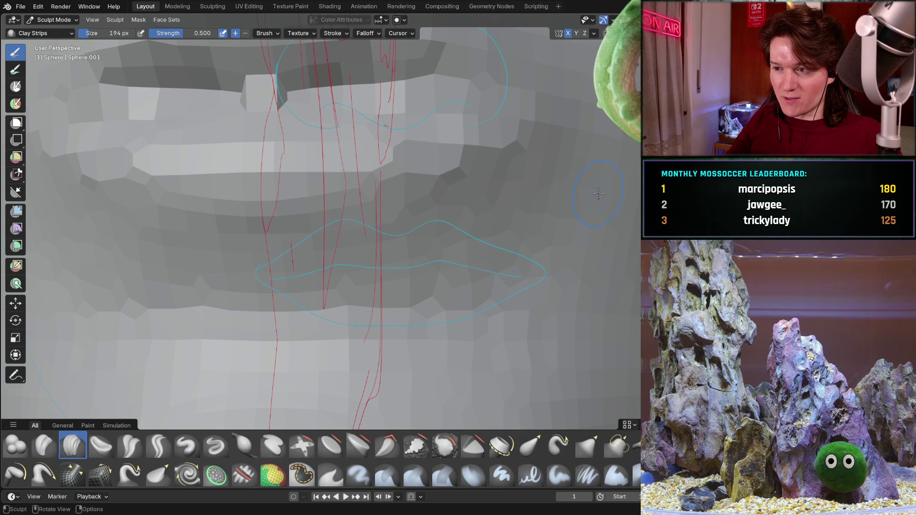
mouse_move(589, 244)
middle_mouse_down()
mouse_move(574, 211)
mouse_move(519, 252)
mouse_move(453, 237)
middle_mouse_up()
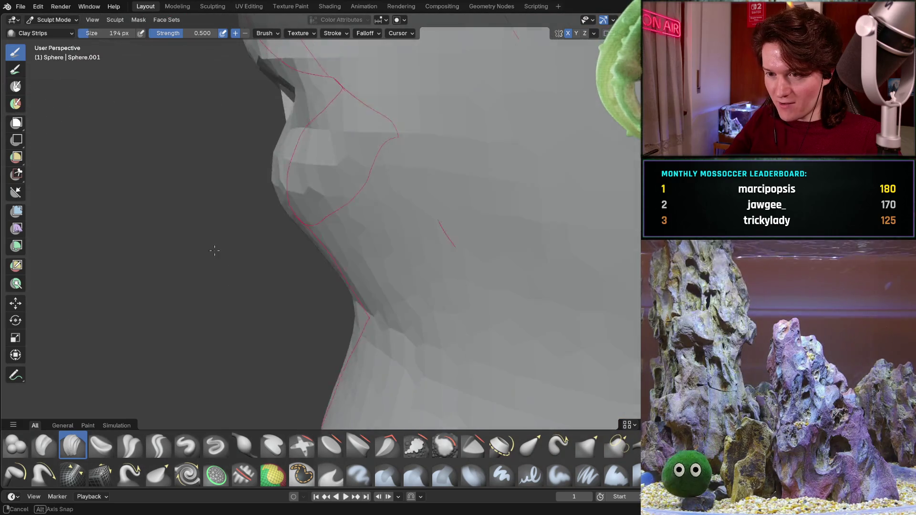
mouse_move(452, 238)
middle_mouse_down()
mouse_move(327, 246)
mouse_move(279, 235)
middle_mouse_up()
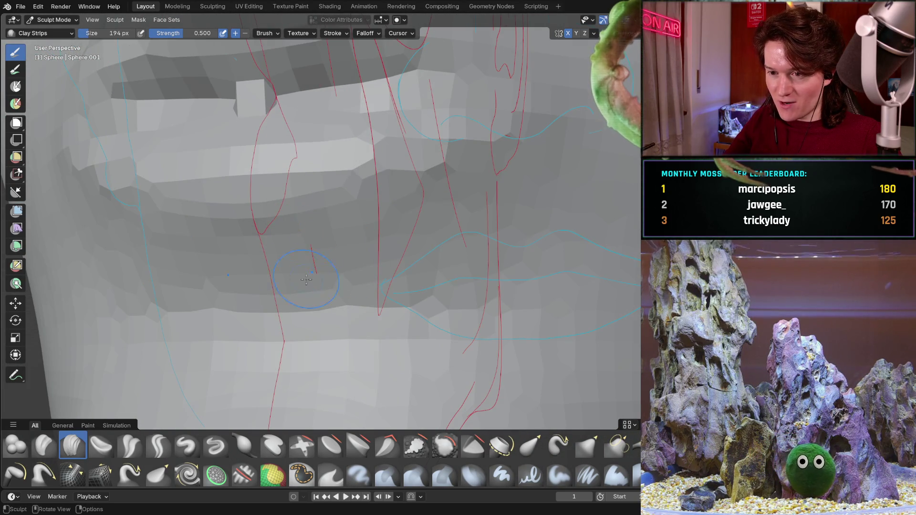
middle_click_drag(279, 233, 280, 292)
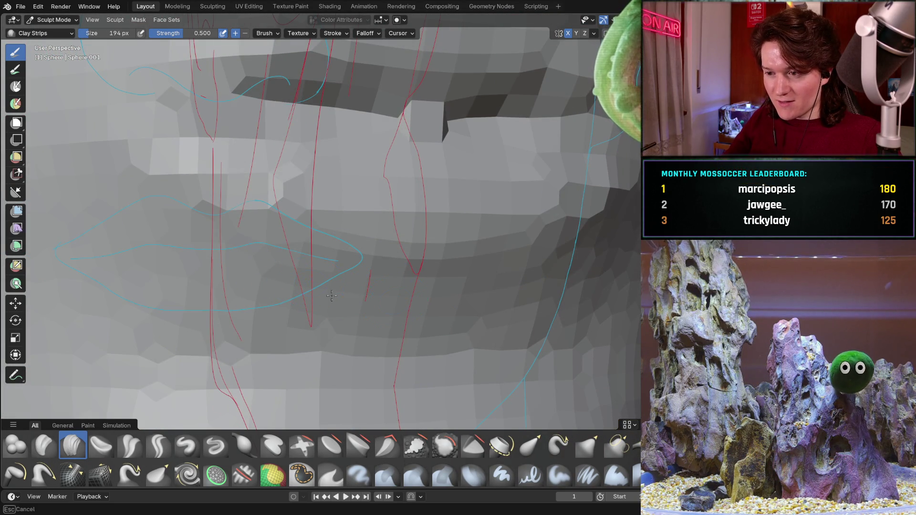
scroll(497, 246, "up", 3)
Orbit around the mouth to check the cheek and the lower edge of the jaw
mouse_move(497, 245)
middle_mouse_down()
mouse_move(216, 334)
mouse_move(367, 293)
mouse_move(364, 228)
mouse_move(321, 267)
mouse_move(391, 233)
mouse_move(347, 270)
middle_mouse_up()
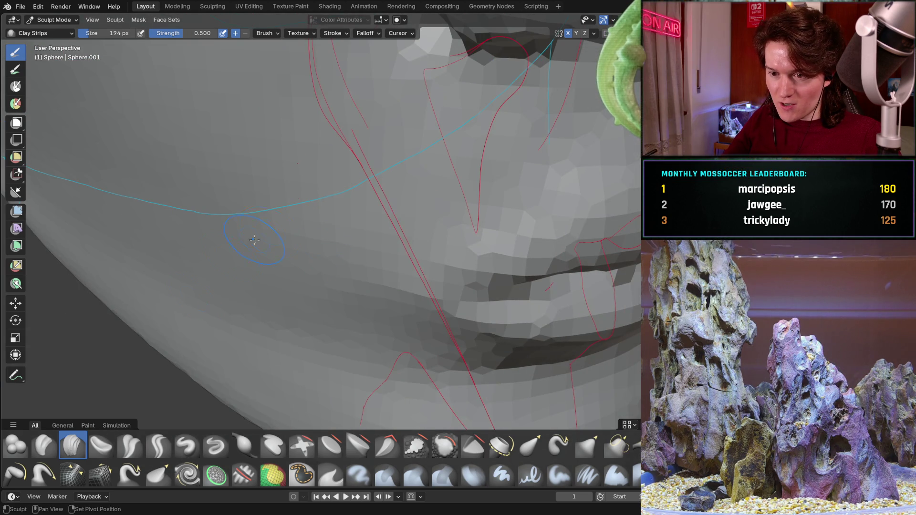
middle_click_drag(318, 207, 334, 333)
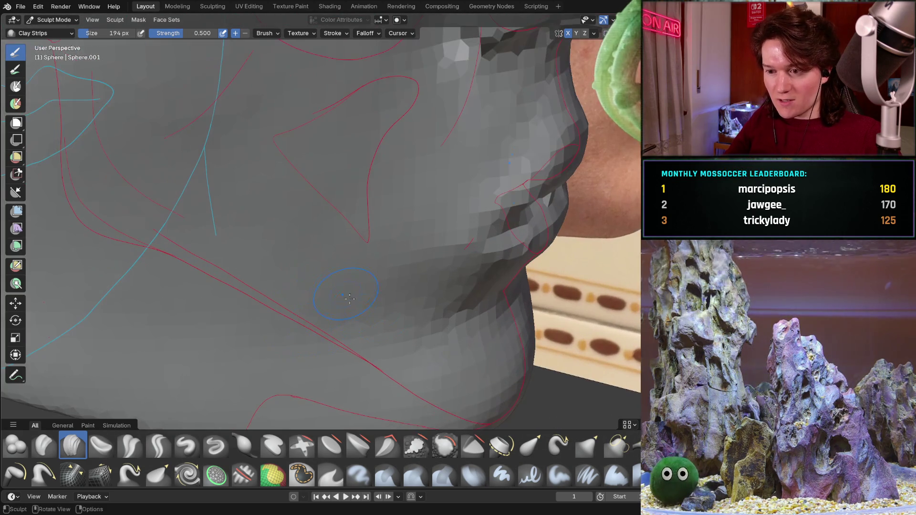
middle_click_drag(334, 332, 271, 265)
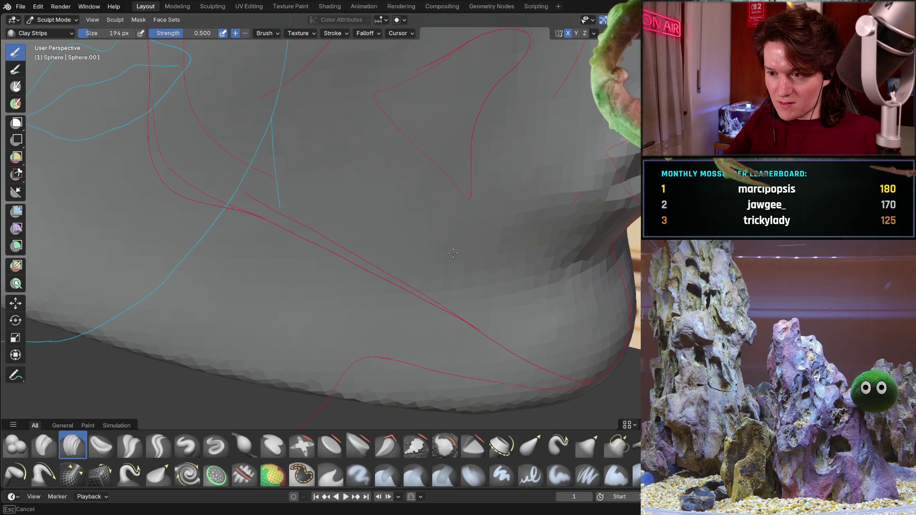
middle_click_drag(438, 226, 316, 222)
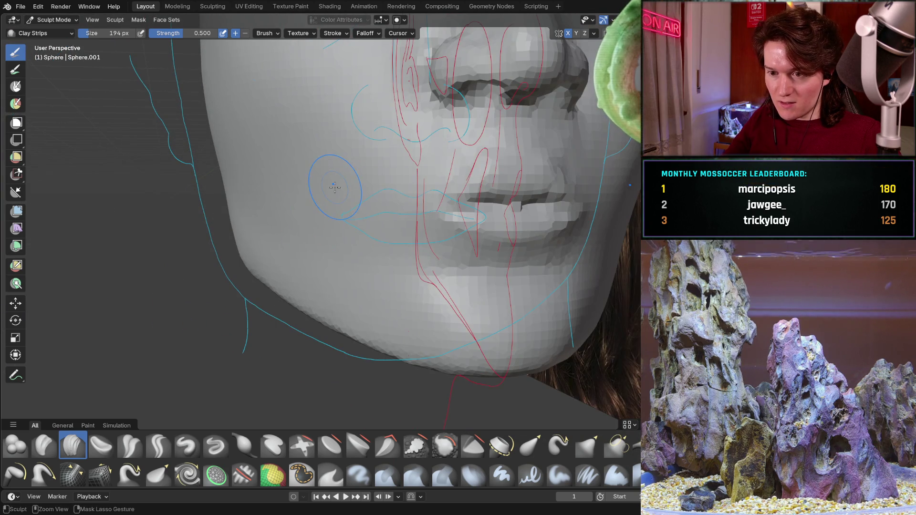
middle_click_drag(334, 187, 255, 331)
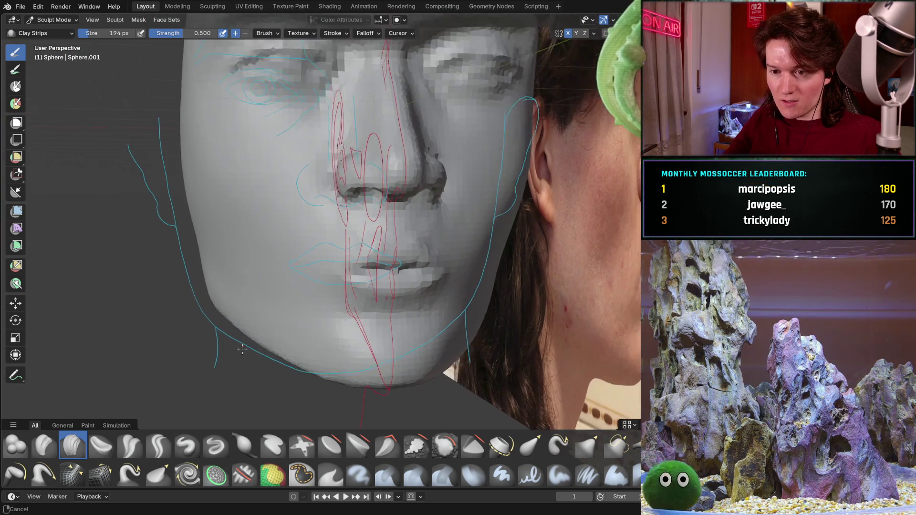
middle_click_drag(255, 331, 252, 278)
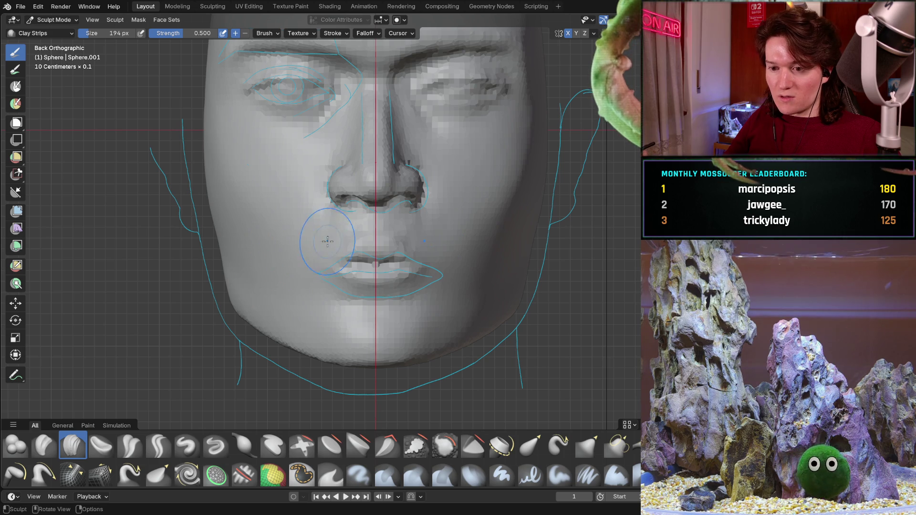
scroll(326, 284, "down", 1)
scroll(300, 289, "down", 1)
mouse_move(372, 254)
middle_mouse_down()
mouse_move(451, 238)
mouse_move(459, 247)
middle_mouse_up()
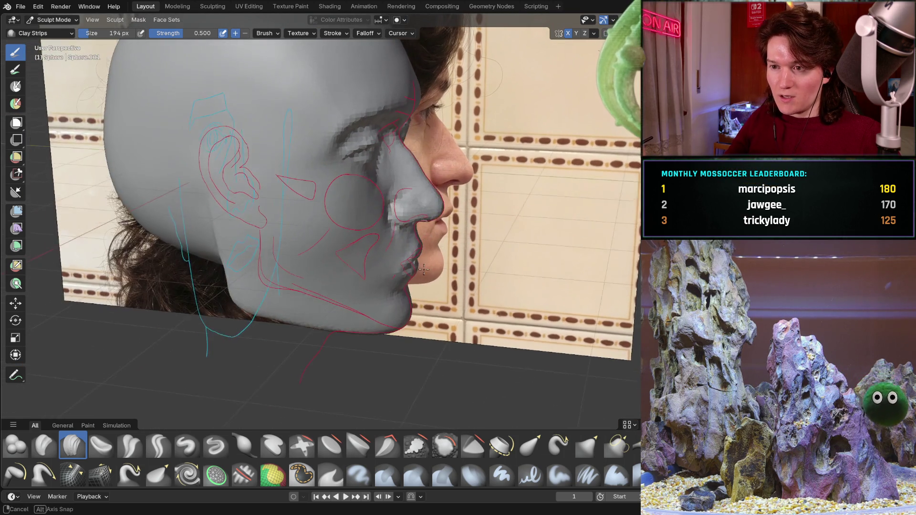
middle_click_drag(367, 275, 360, 285)
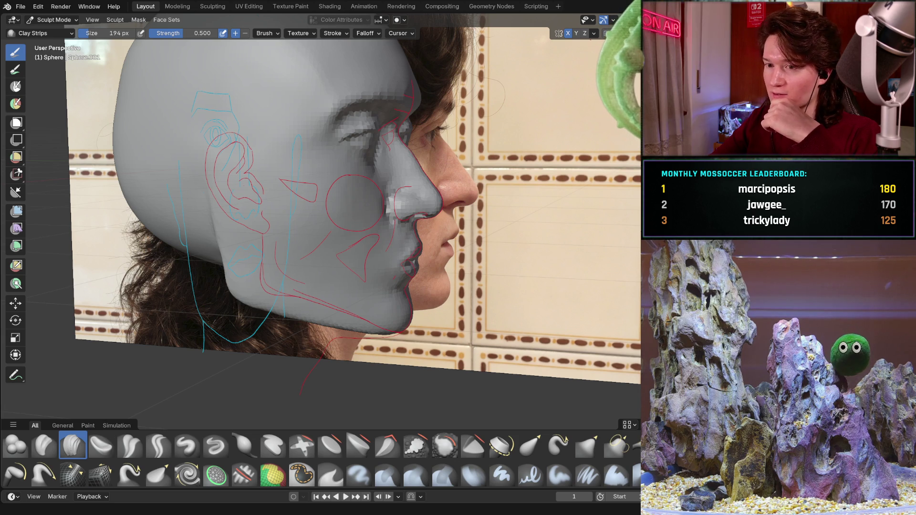
mouse_move(410, 276)
middle_mouse_down()
mouse_move(300, 278)
mouse_move(318, 246)
mouse_move(348, 266)
mouse_move(351, 240)
middle_mouse_up()
Build up clay on the chin and lower jaw, checking it from below, in profile and face-on
left_click_drag(351, 241, 321, 243)
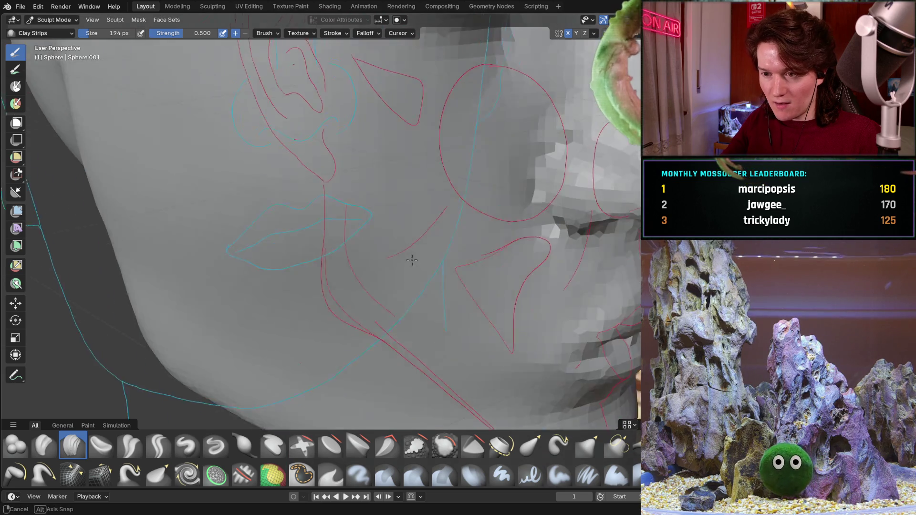
mouse_move(343, 236)
middle_mouse_down()
mouse_move(342, 312)
mouse_move(403, 241)
mouse_move(439, 237)
middle_mouse_up()
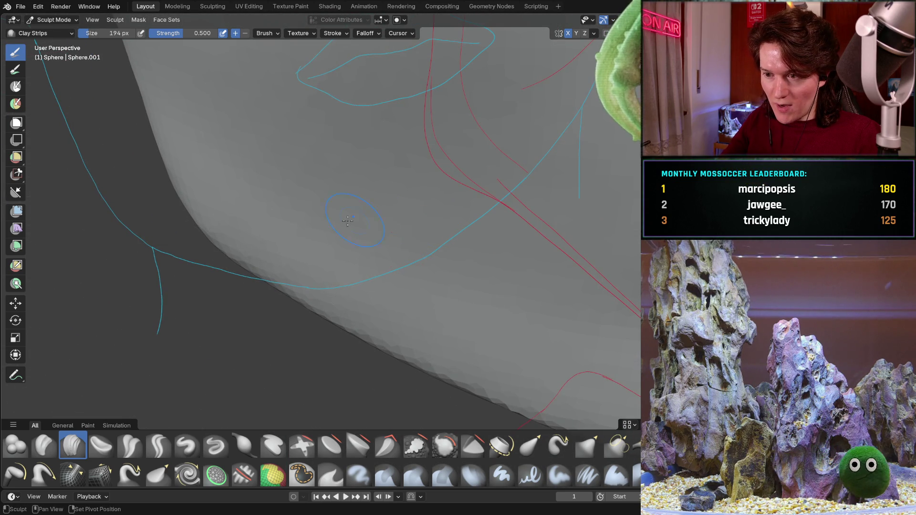
middle_click_drag(362, 219, 391, 287, "ctrl")
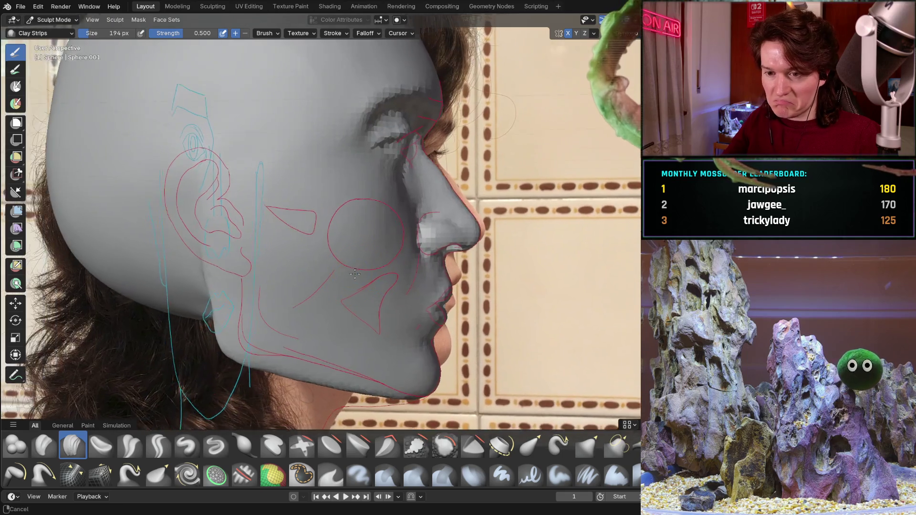
mouse_move(391, 287)
middle_mouse_down()
mouse_move(432, 267)
mouse_move(368, 247)
mouse_move(363, 279)
mouse_move(313, 270)
mouse_move(369, 337)
mouse_move(322, 274)
mouse_move(417, 217)
middle_mouse_up()
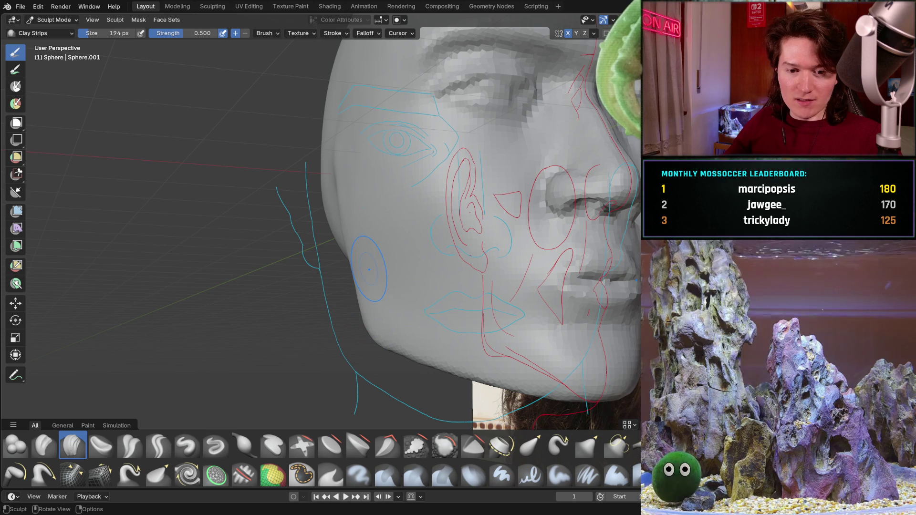
mouse_move(428, 332)
middle_mouse_down()
mouse_move(381, 340)
mouse_move(364, 315)
mouse_move(440, 282)
middle_mouse_up()
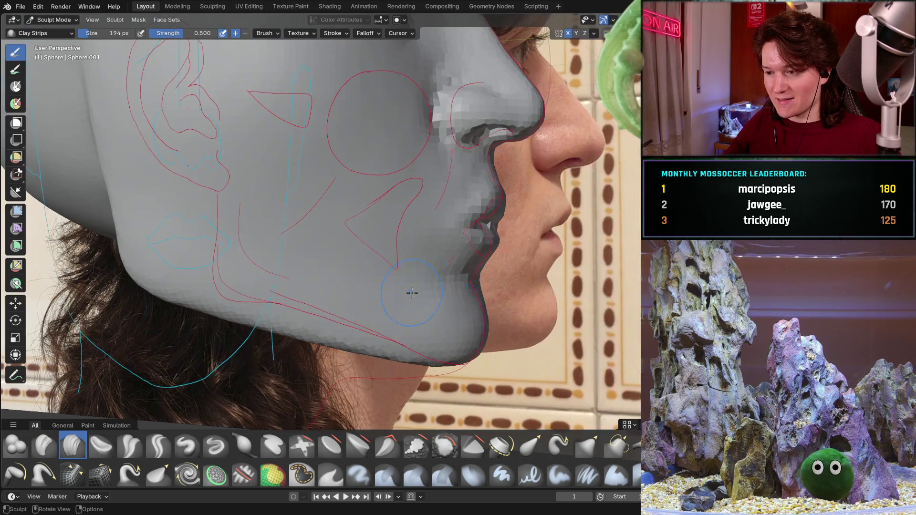
mouse_move(441, 281)
middle_mouse_down()
mouse_move(402, 265)
mouse_move(420, 276)
middle_mouse_up()
scroll(420, 277, "down", 2)
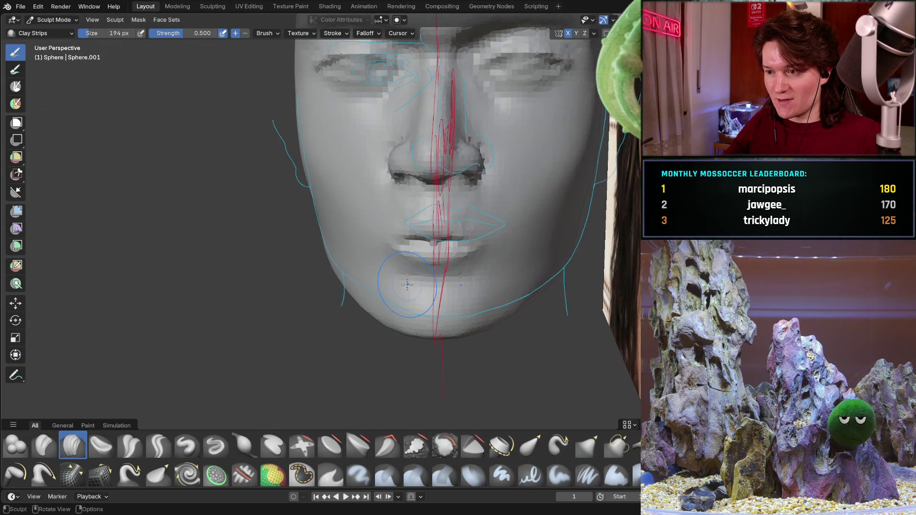
View the face straight-on, then orbit around the cheek edge and under the jaw
key("ctrl+KP_1")
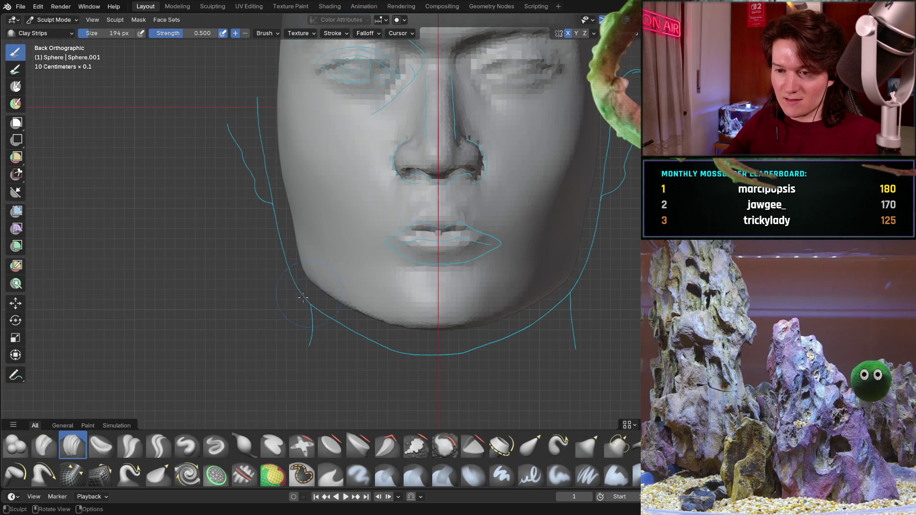
scroll(325, 221, "up", 2)
scroll(315, 214, "up", 2)
scroll(301, 209, "up", 1)
scroll(293, 205, "up", 2)
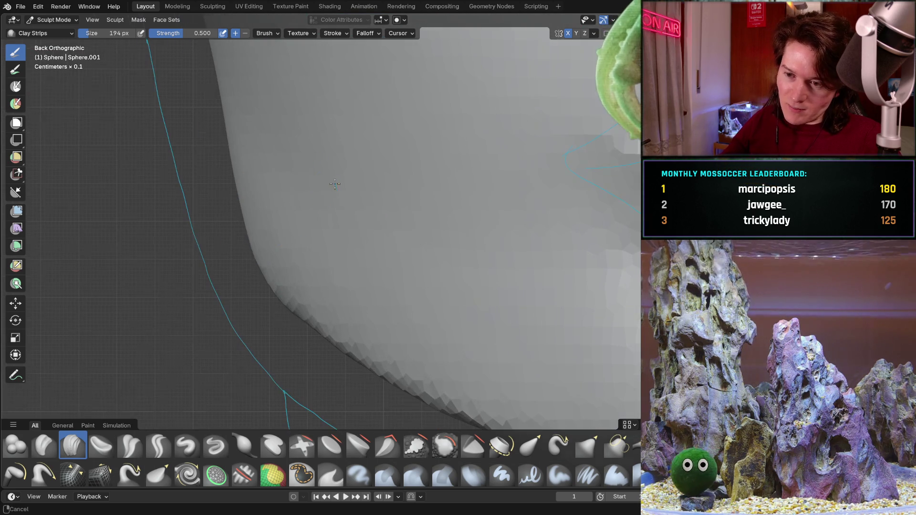
scroll(334, 191, "up", 1)
scroll(344, 219, "up", 1)
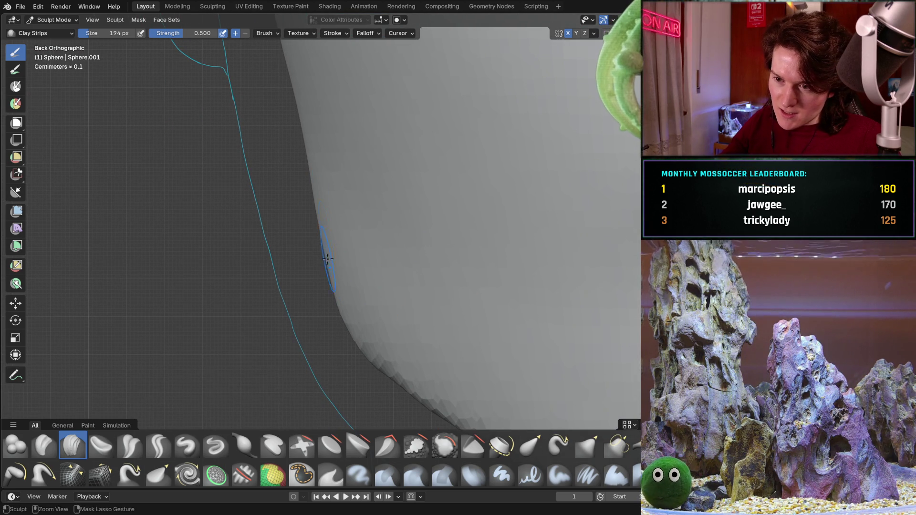
mouse_move(323, 238)
middle_mouse_down()
mouse_move(332, 209)
mouse_move(375, 215)
middle_mouse_up()
scroll(387, 262, "up", 2)
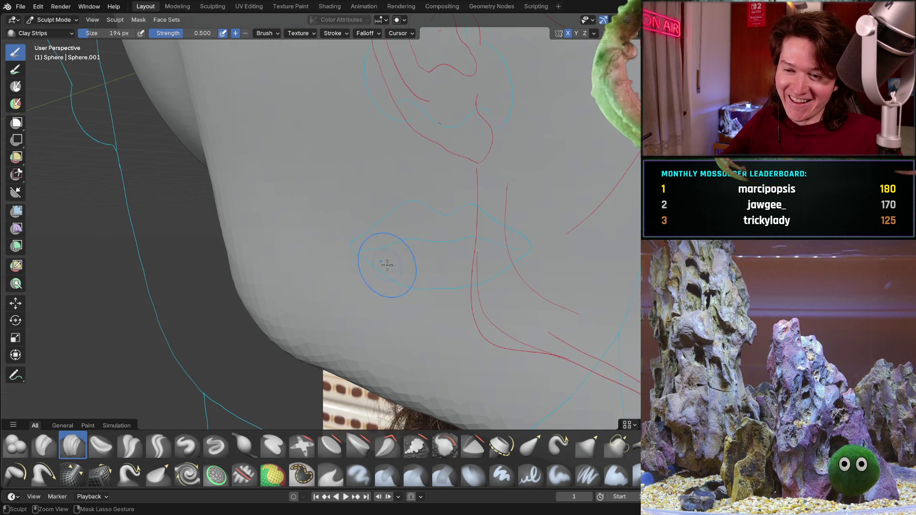
mouse_move(229, 210)
middle_mouse_down()
mouse_move(262, 180)
mouse_move(338, 193)
mouse_move(264, 270)
mouse_move(396, 237)
middle_mouse_up()
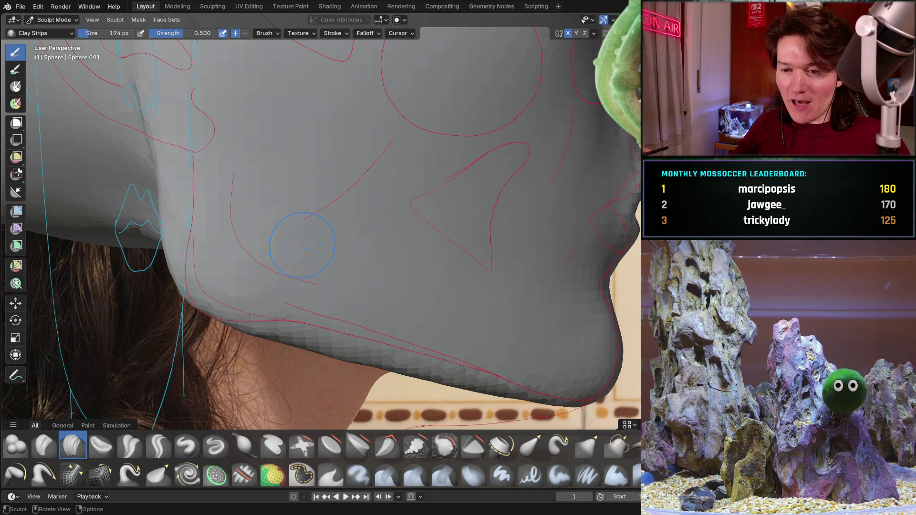
mouse_move(232, 245)
middle_mouse_down()
mouse_move(335, 283)
mouse_move(316, 198)
middle_mouse_up()
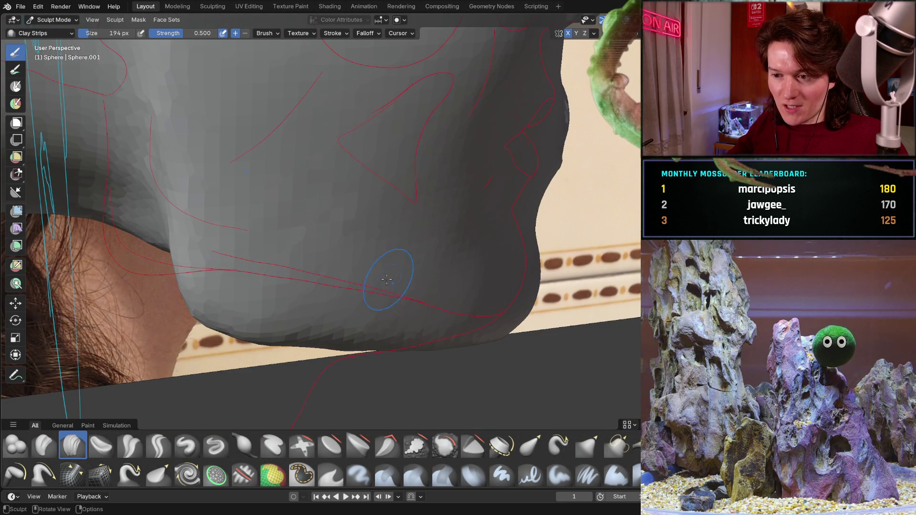
mouse_move(401, 295)
middle_mouse_down()
mouse_move(347, 257)
mouse_move(390, 247)
middle_mouse_up()
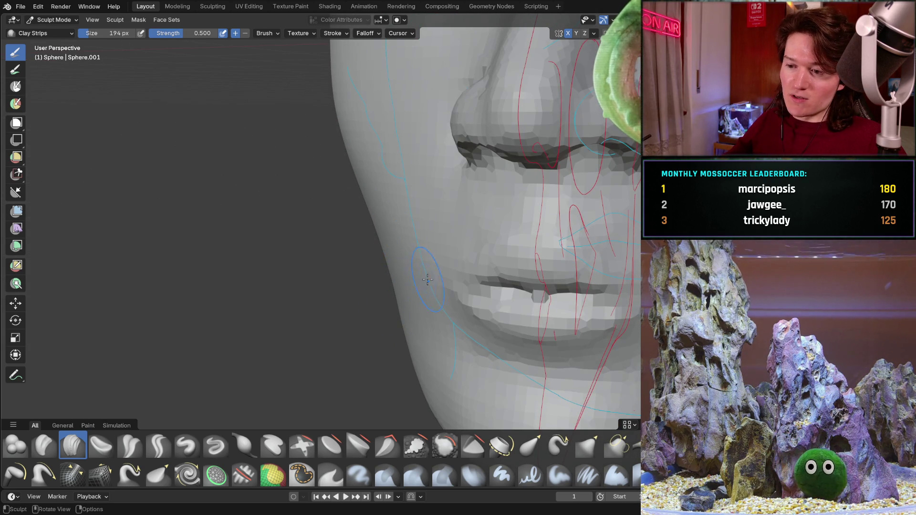
middle_click_drag(420, 299, 306, 269)
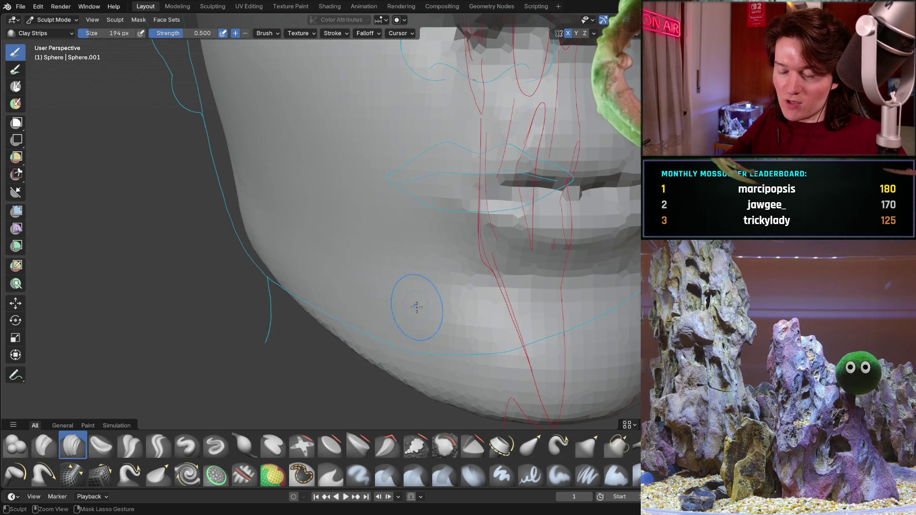
middle_click_drag(424, 291, 427, 302)
middle_click_drag(392, 235, 335, 284)
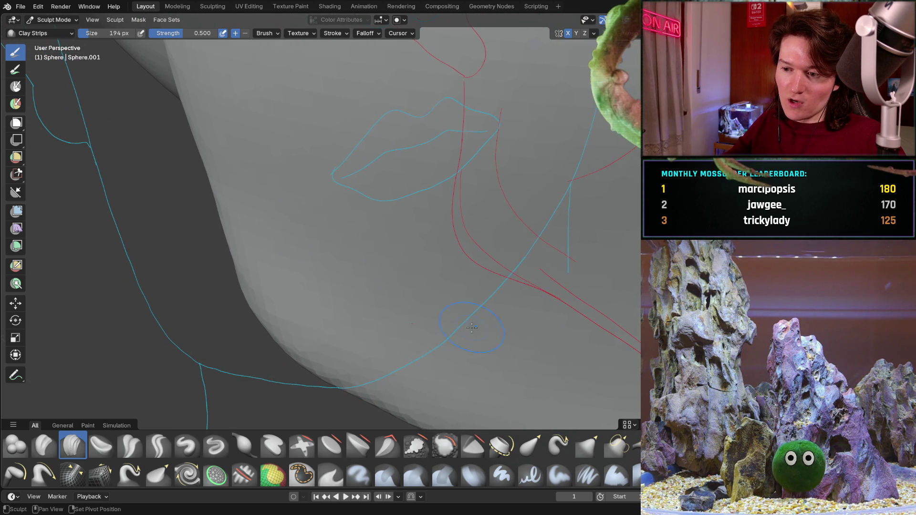
mouse_move(454, 333)
middle_mouse_down()
mouse_move(344, 310)
mouse_move(303, 247)
middle_mouse_up()
middle_click_drag(283, 247, 292, 256)
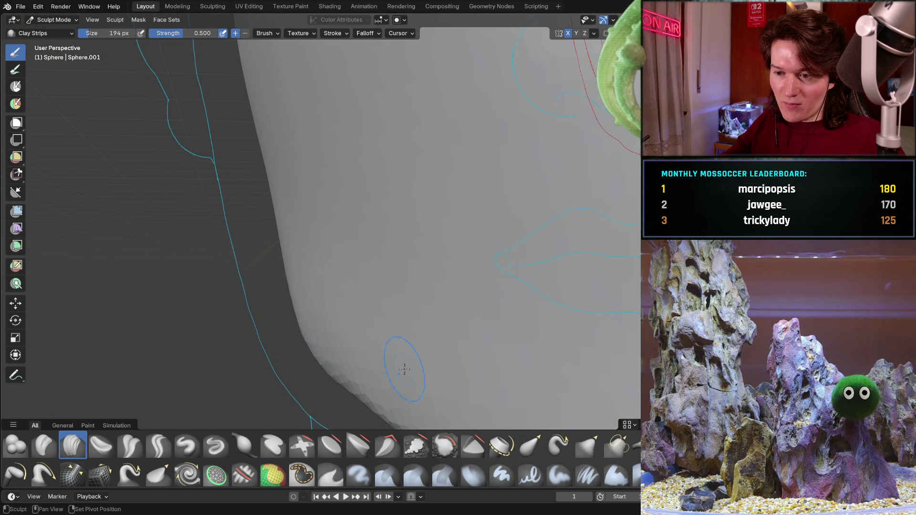
scroll(383, 360, "down", 3)
scroll(383, 360, "down", 3)
mouse_move(382, 360)
middle_mouse_down()
mouse_move(487, 226)
mouse_move(429, 258)
middle_mouse_up()
scroll(327, 277, "up", 3)
scroll(328, 276, "up", 3)
middle_click_drag(327, 276, 307, 287)
scroll(311, 283, "up", 3)
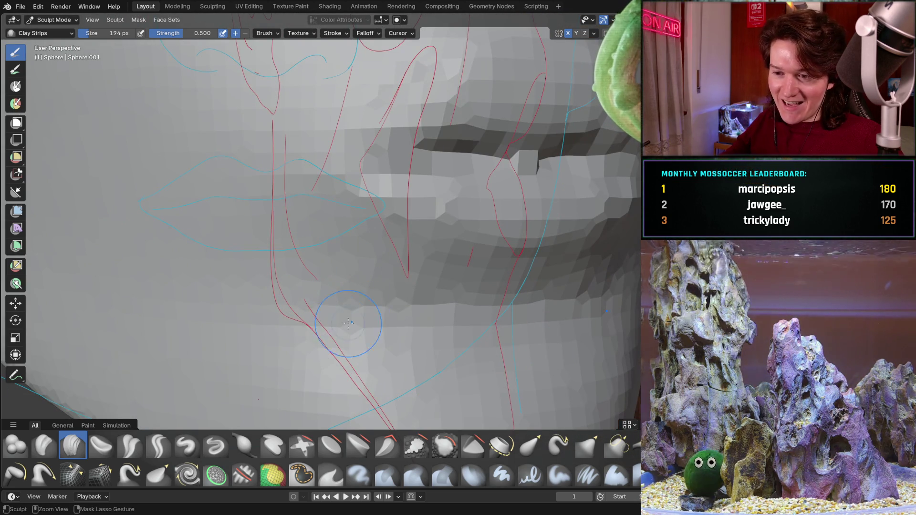
middle_click_drag(292, 255, 365, 252)
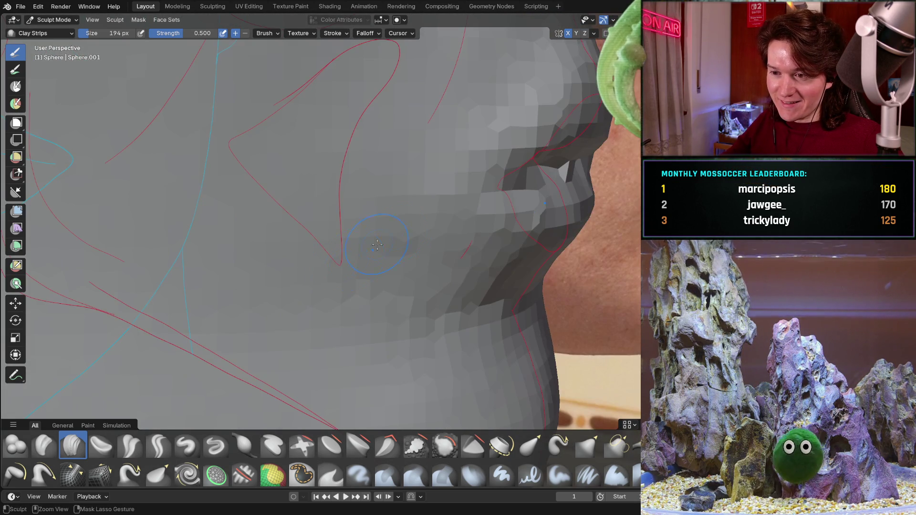
middle_click_drag(316, 214, 272, 222)
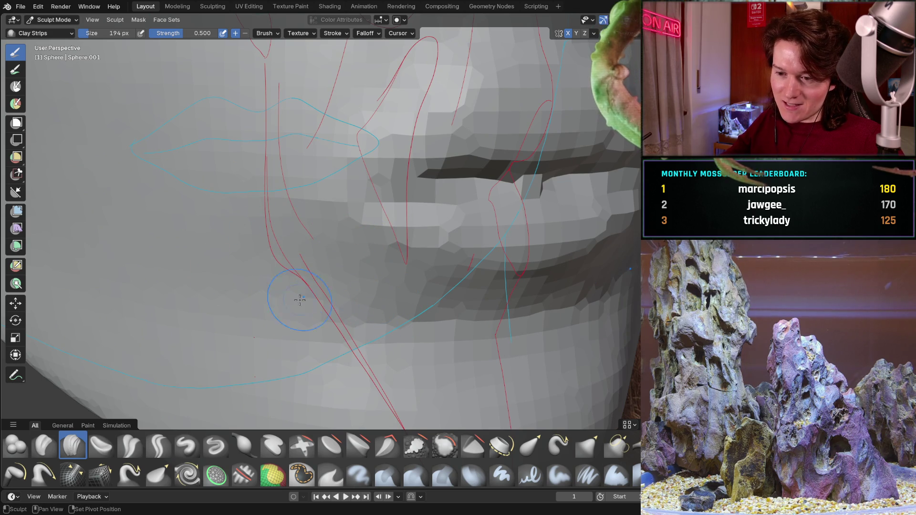
scroll(278, 229, "down", 3)
middle_click_drag(277, 316, 305, 300)
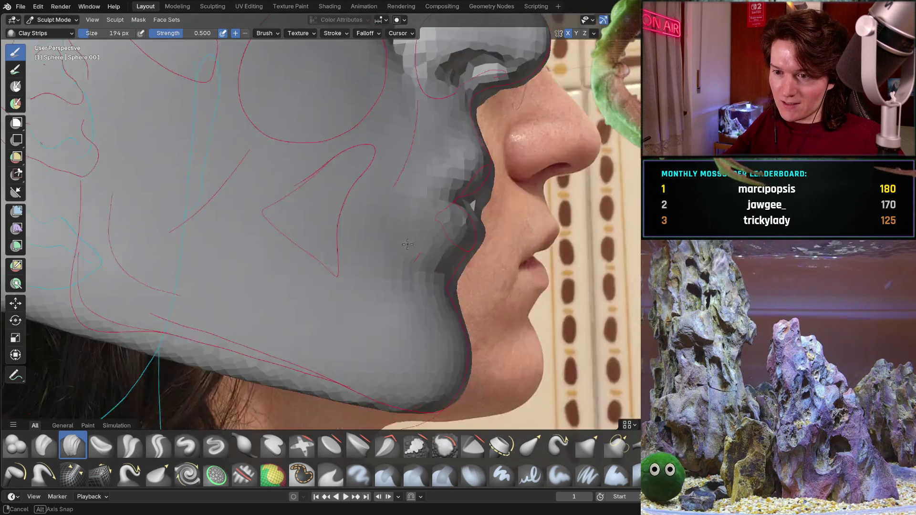
scroll(305, 300, "down", 3)
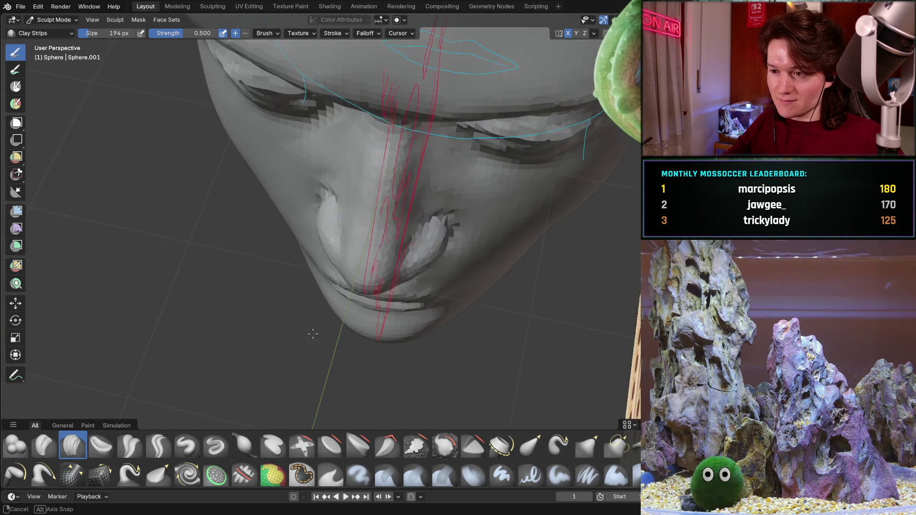
middle_click_drag(305, 300, 357, 249)
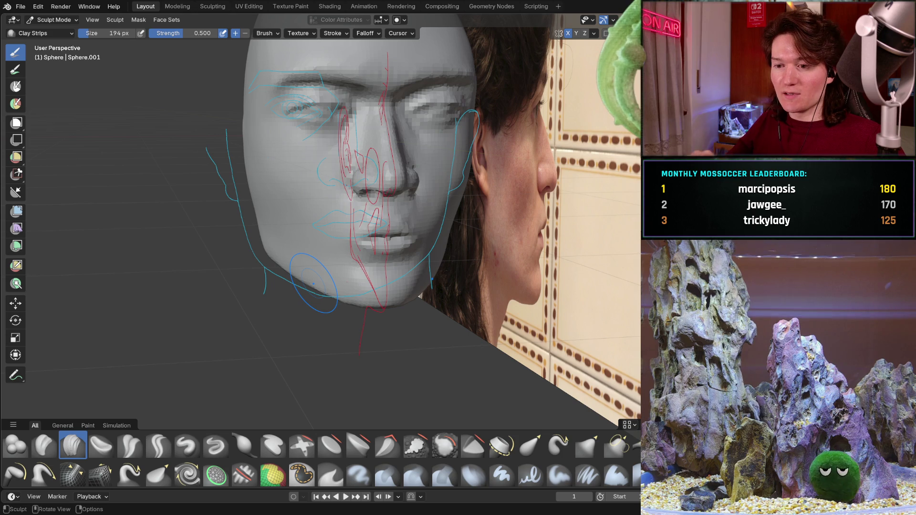
Check under the chin in profile, then zoom out to the whole face straight-on
mouse_move(392, 289)
middle_mouse_down()
mouse_move(400, 250)
mouse_move(452, 268)
mouse_move(392, 270)
mouse_move(420, 287)
mouse_move(381, 269)
mouse_move(446, 266)
mouse_move(303, 316)
middle_mouse_up()
scroll(397, 273, "up", 3)
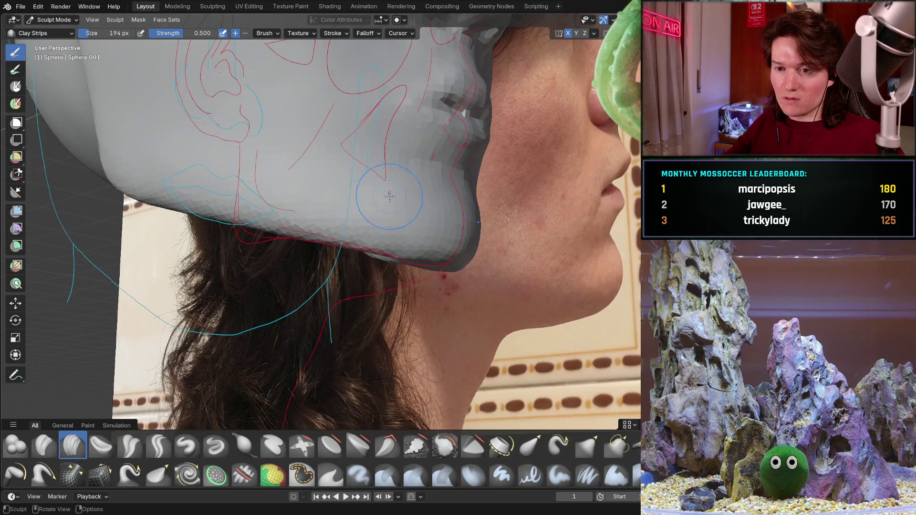
key("ctrl+KP_1")
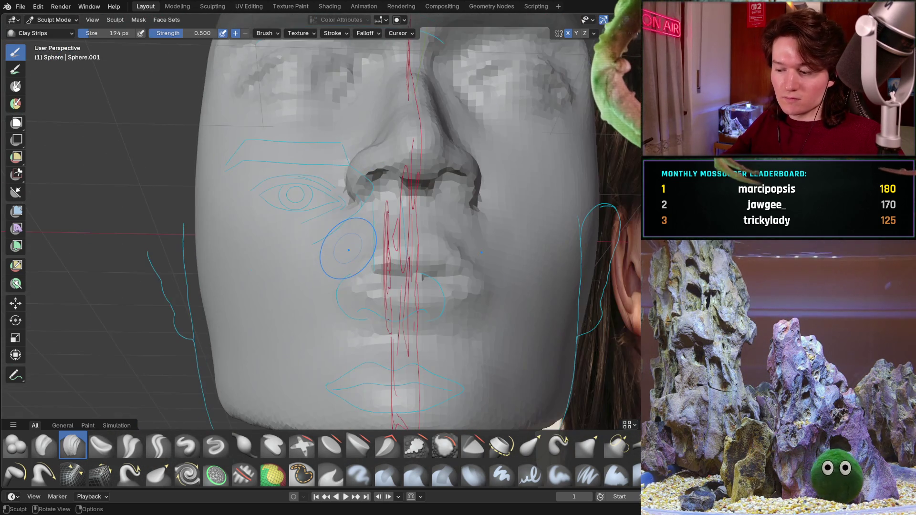
scroll(347, 248, "up", 2)
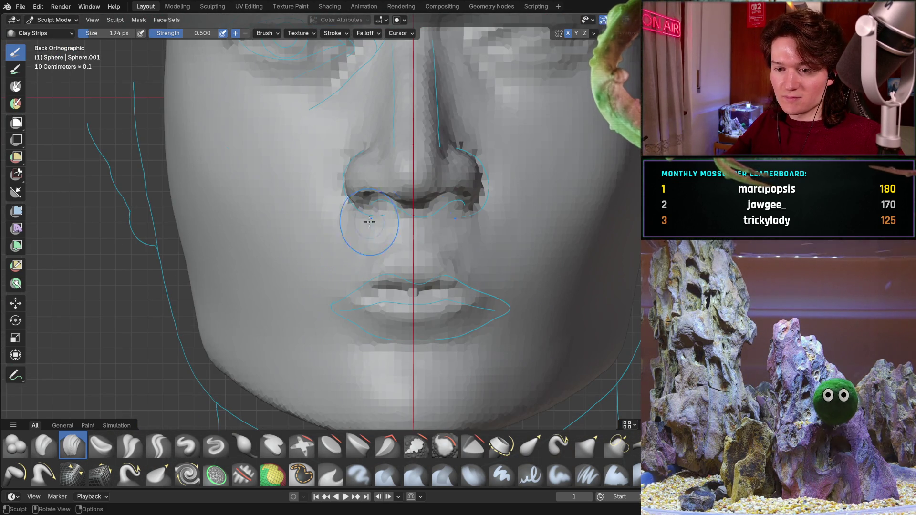
mouse_move(388, 213)
middle_mouse_down("ctrl")
mouse_move(511, 183)
mouse_move(414, 86)
mouse_move(413, 212)
mouse_move(438, 195)
middle_mouse_up("ctrl")
scroll(413, 212, "down", 3)
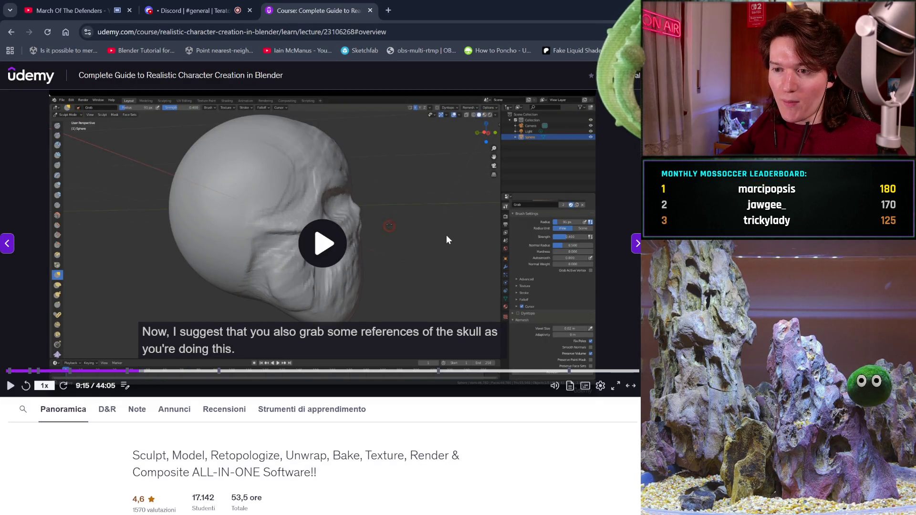
Play the course video, skip ahead to about 14:19, jump back and pause near 8:00
left_click(445, 235)
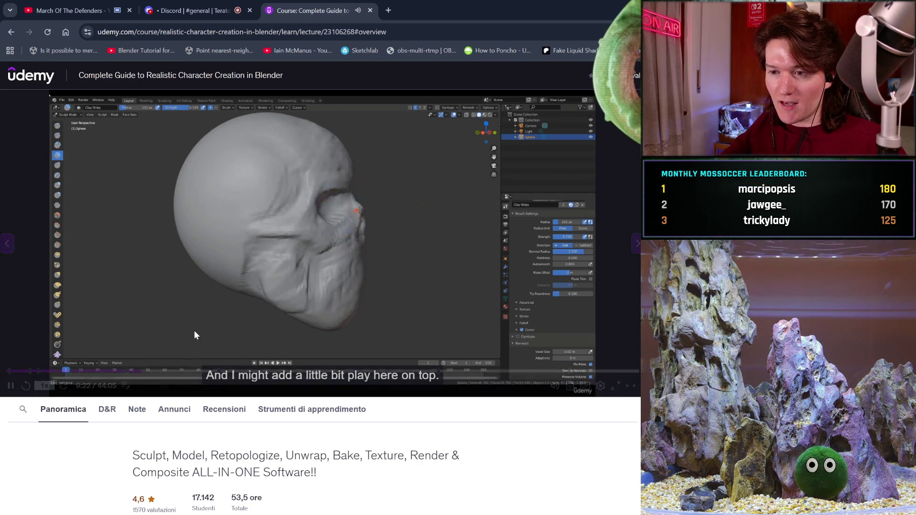
left_click_drag(173, 373, 223, 372)
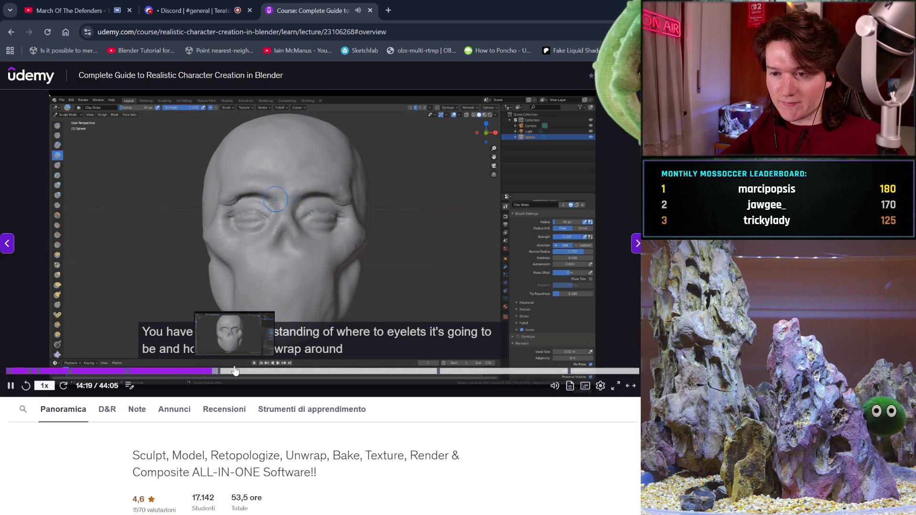
left_click(195, 373)
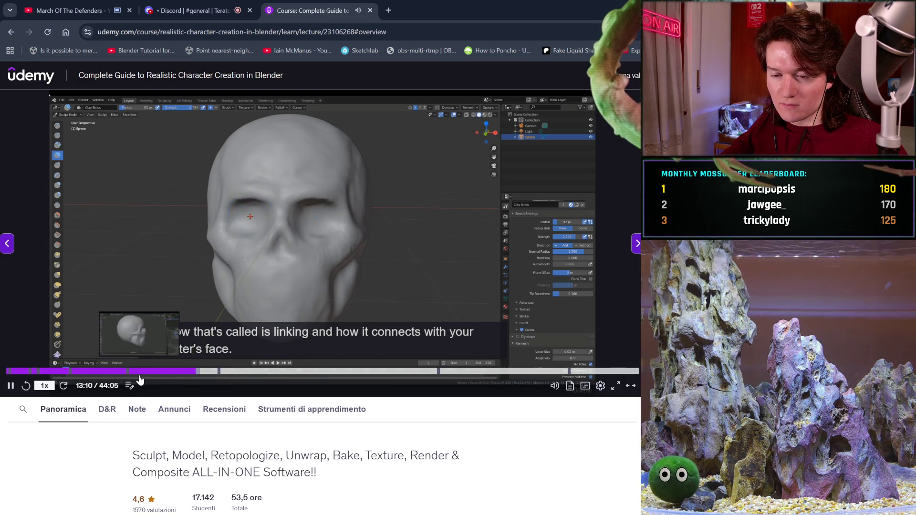
left_click(120, 374)
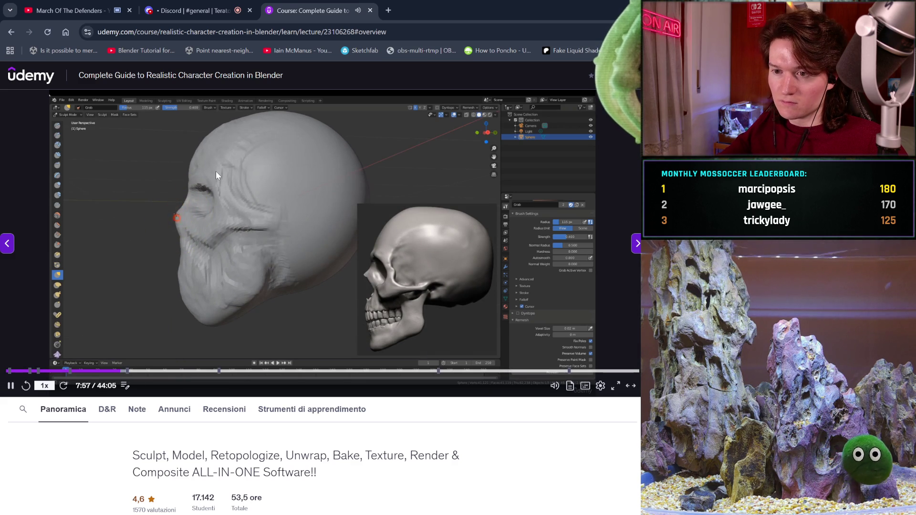
left_click(336, 224)
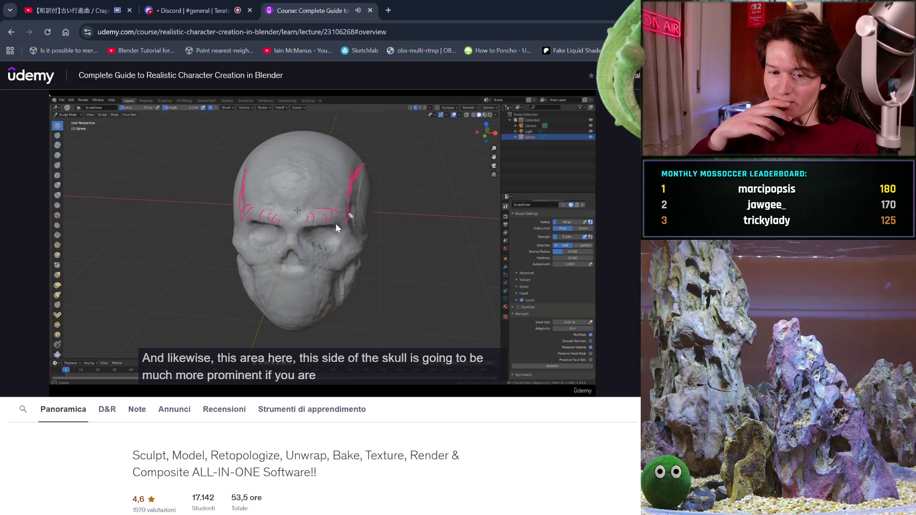
Pause and resume the course video, stop it at 10:09 and switch to Discord
left_click(414, 167)
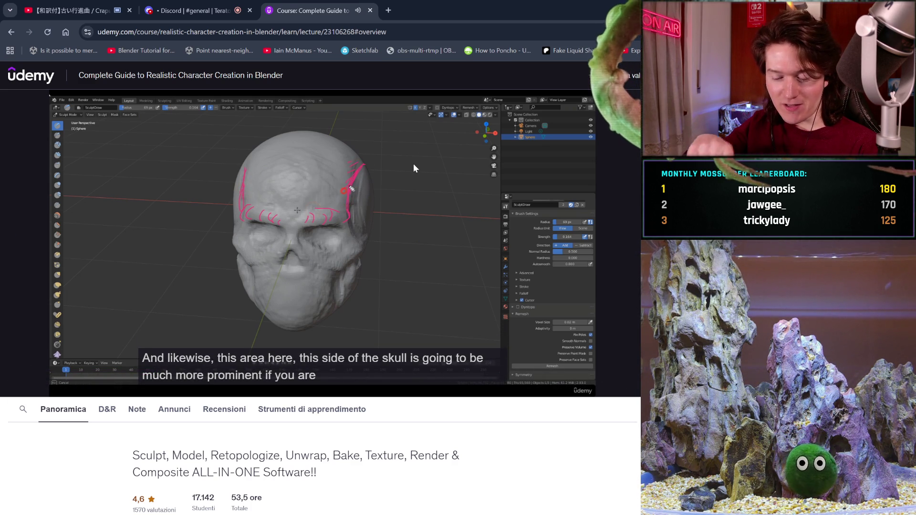
left_click(333, 131)
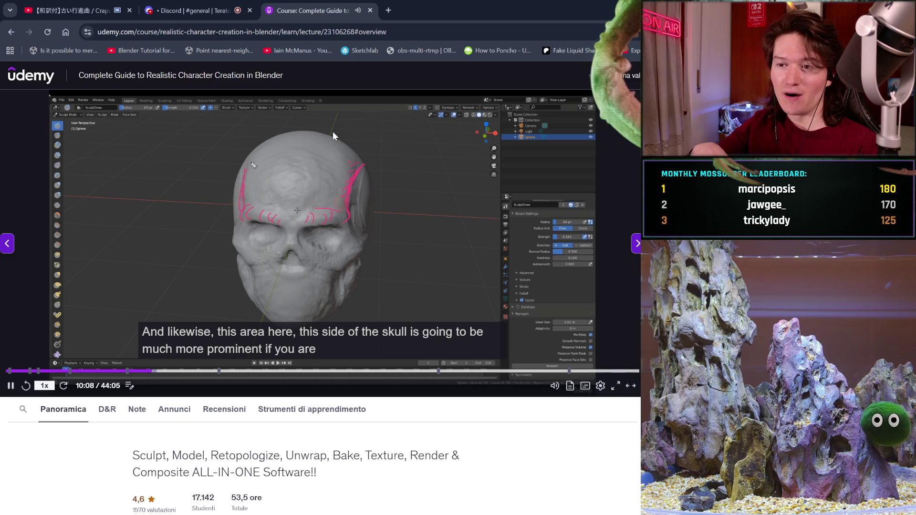
left_click(375, 211)
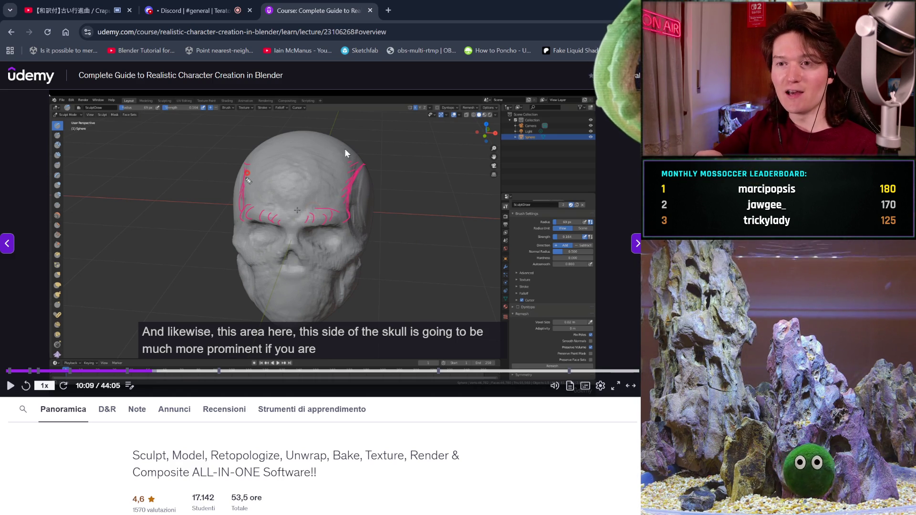
left_click(200, 10)
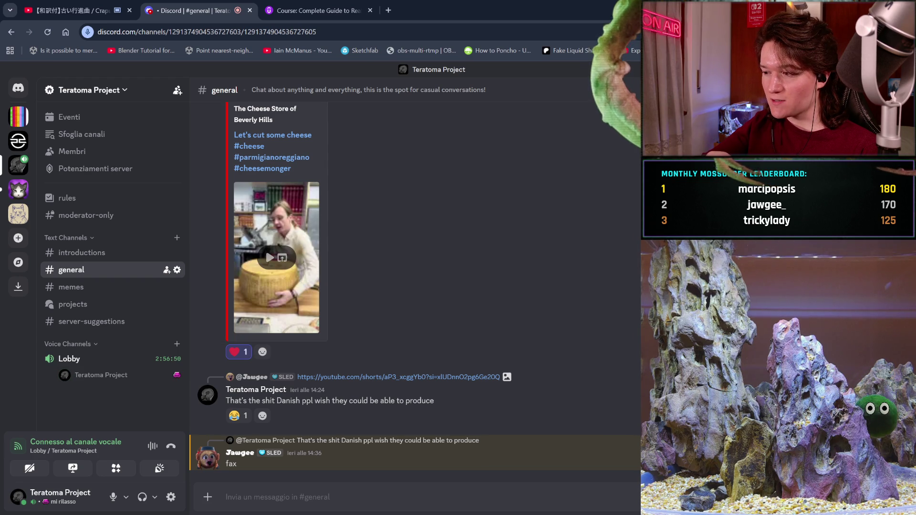
scroll(415, 286, "up", 3)
scroll(415, 287, "up", 5)
scroll(416, 286, "up", 4)
scroll(415, 287, "up", 3)
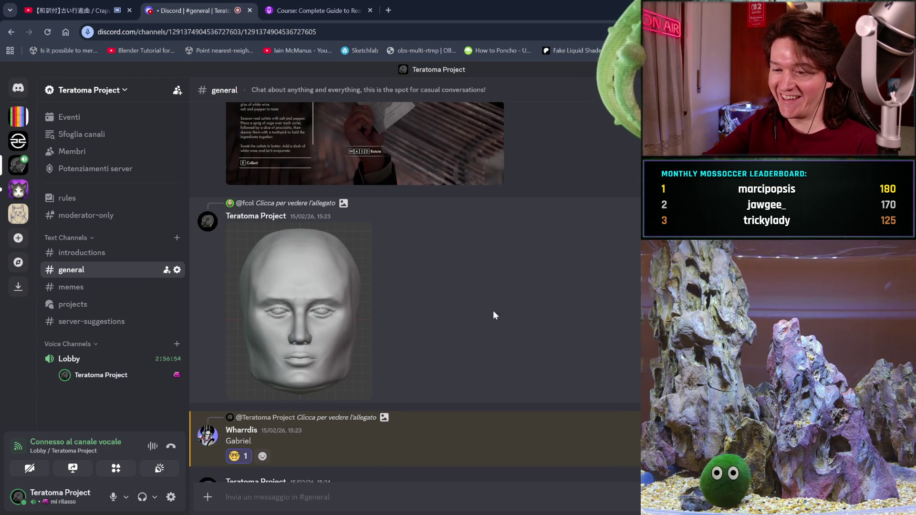
View the posted face render full size, close it and return to the Udemy course
left_click(329, 318)
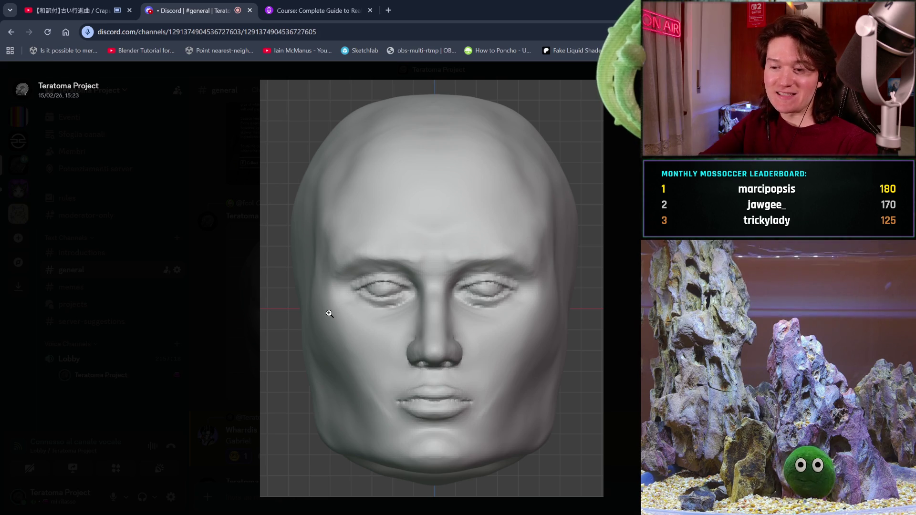
left_click(234, 334)
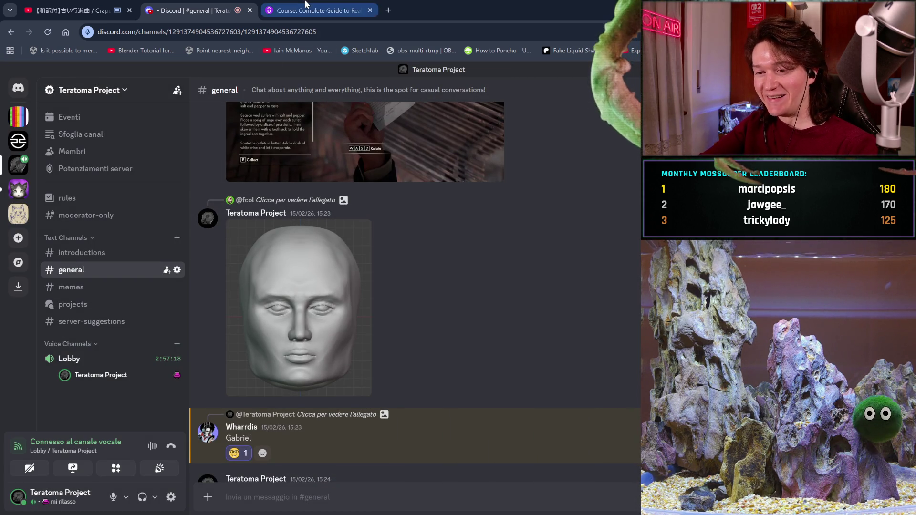
left_click(308, 10)
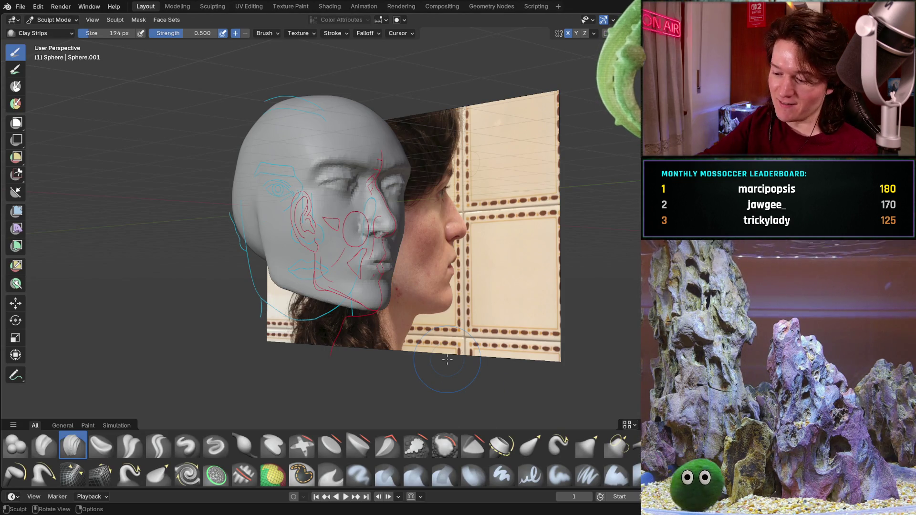
Compare the head against the references in front and side orthographic views
key("ctrl+KP_1")
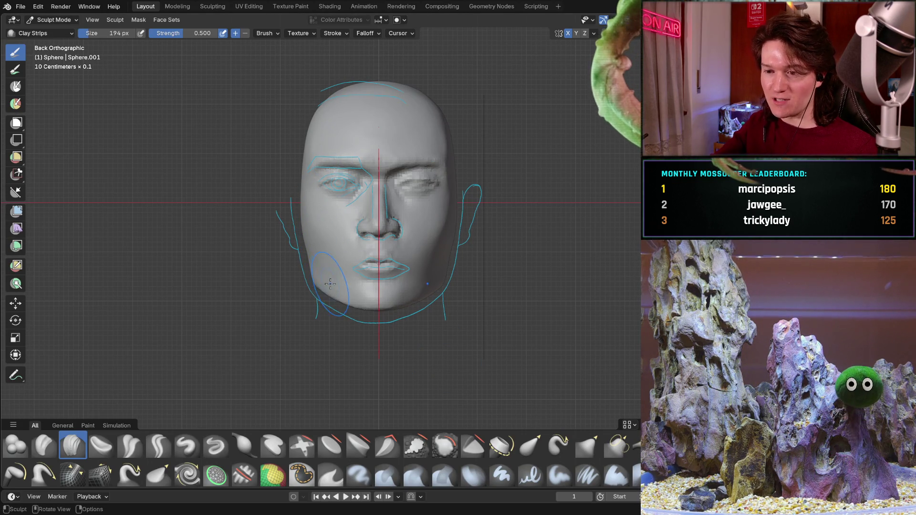
mouse_move(309, 299)
middle_mouse_down()
mouse_move(345, 249)
mouse_move(328, 222)
middle_mouse_up()
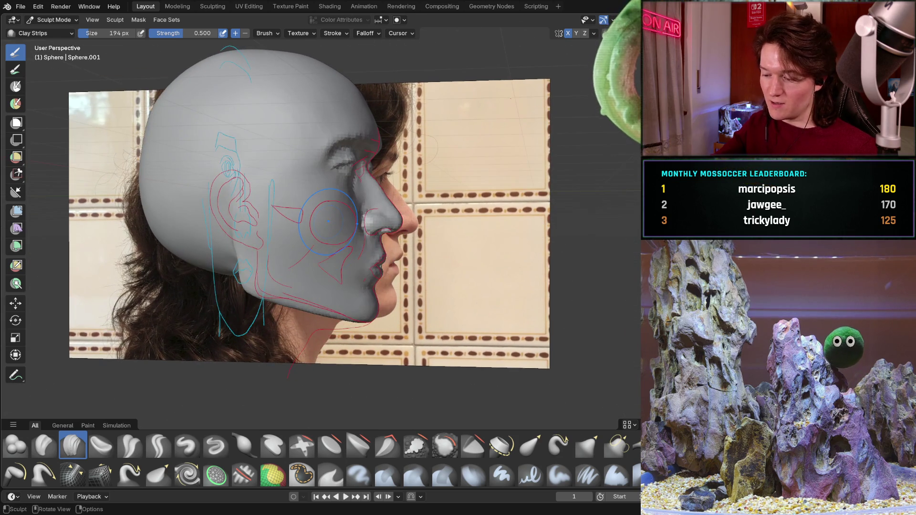
key("ctrl+KP_3")
key("KP_8")
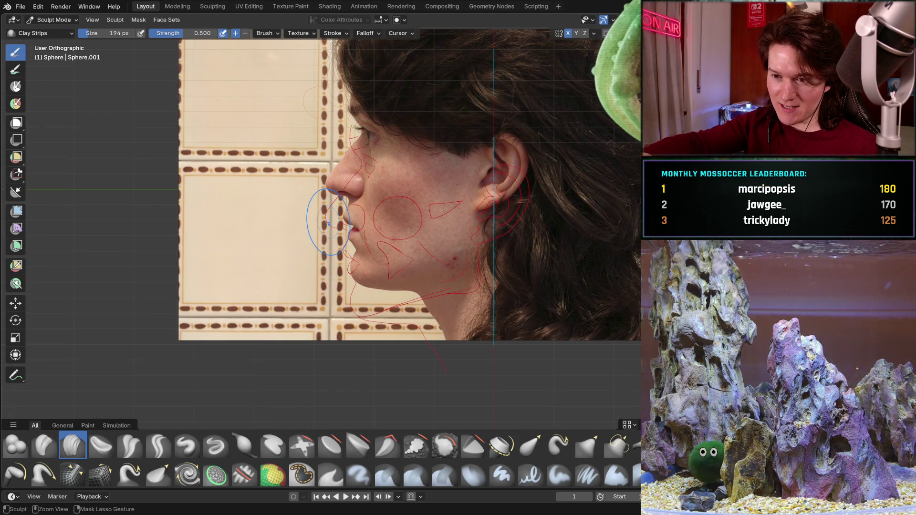
middle_click_drag(329, 224, 381, 212)
key("KP_3")
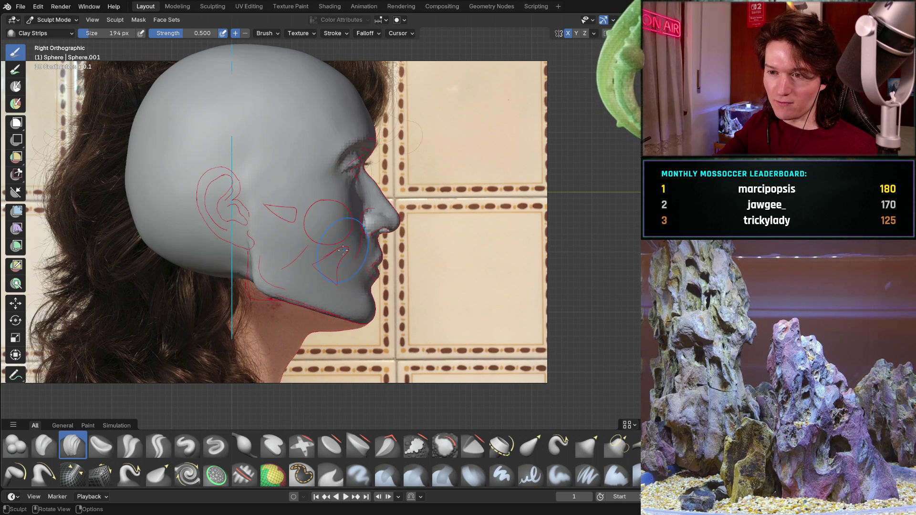
Check the head face-on, in profile and at three-quarter view against the photo
middle_click_drag(345, 246, 276, 260)
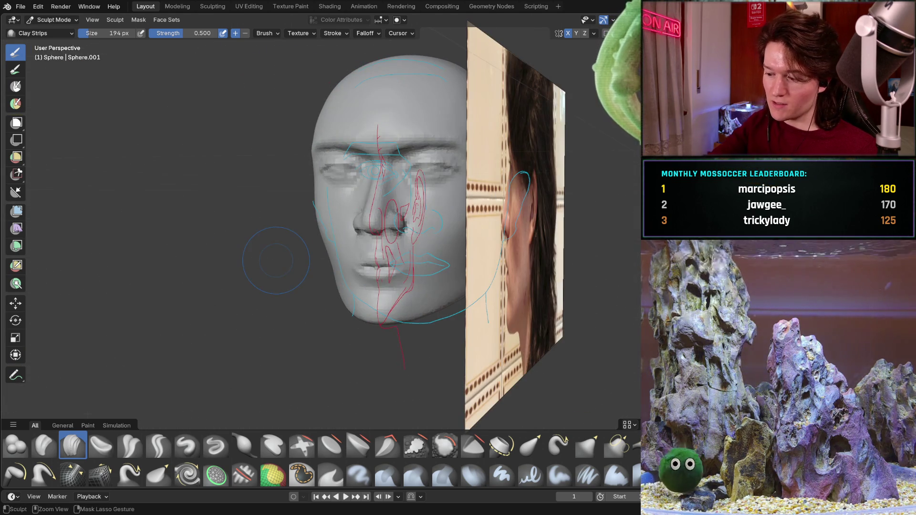
key("ctrl+KP_1")
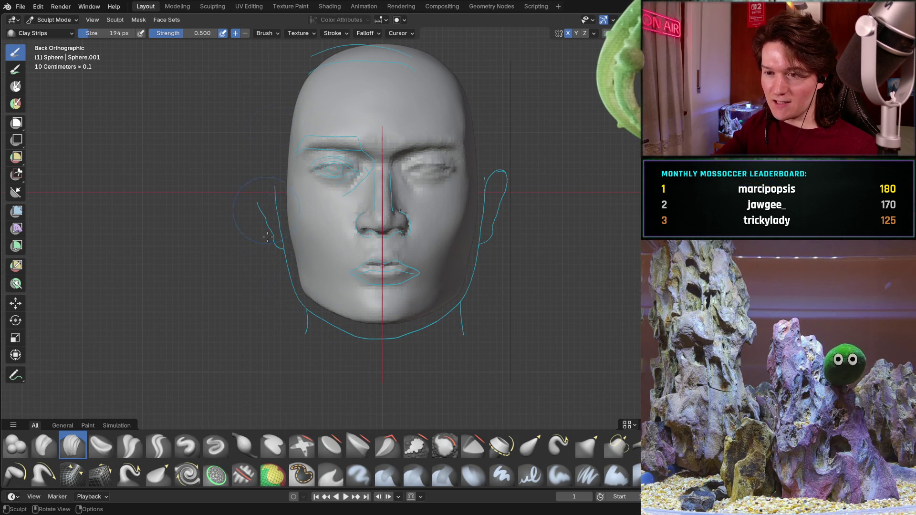
mouse_move(350, 167)
middle_mouse_down()
mouse_move(403, 225)
mouse_move(329, 215)
middle_mouse_up()
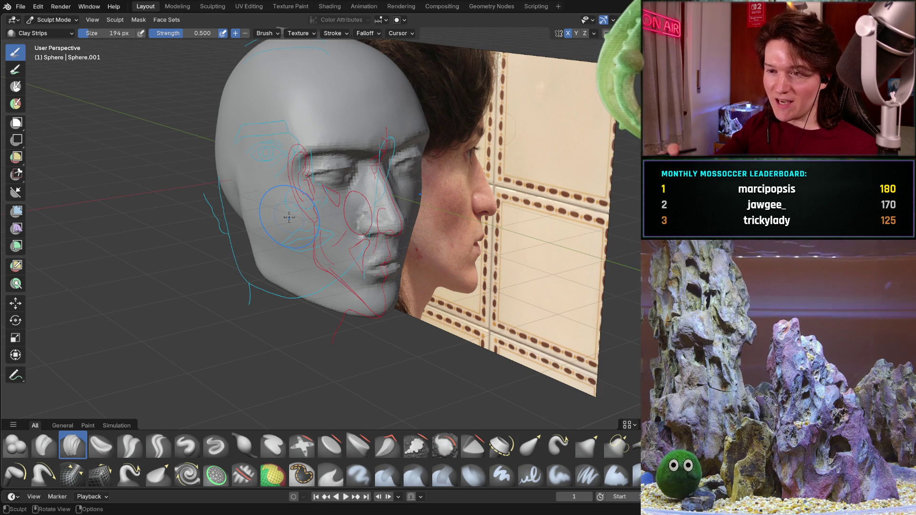
middle_click_drag(347, 245, 364, 246)
scroll(362, 246, "up", 3)
scroll(358, 245, "up", 1)
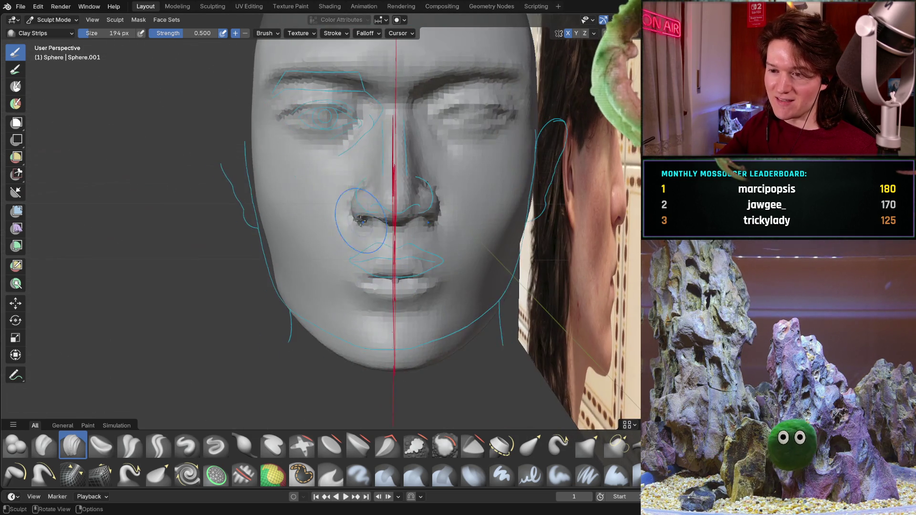
scroll(352, 243, "down", 1)
middle_click_drag(361, 231, 312, 237)
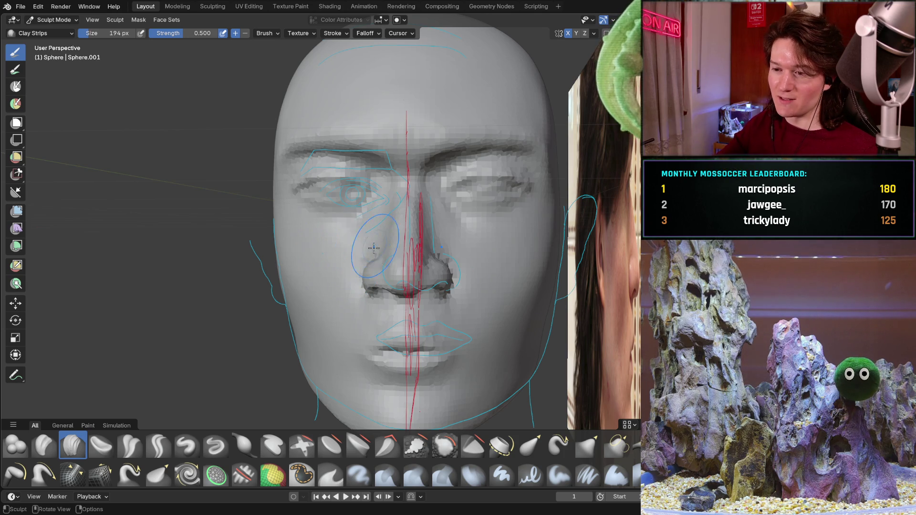
middle_click_drag(389, 269, 419, 295)
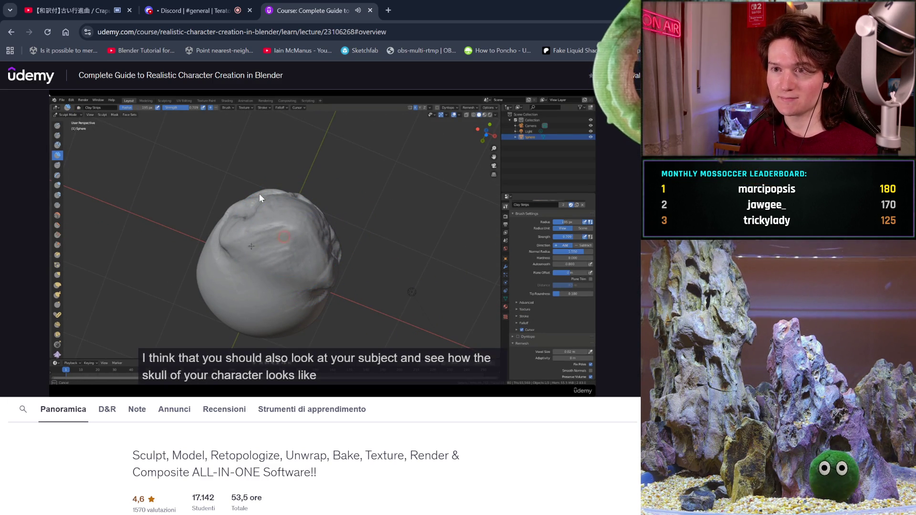
Confirm YouTube's 'Continue watching?' prompt and return to the Udemy tab
left_click(95, 5)
left_click(482, 307)
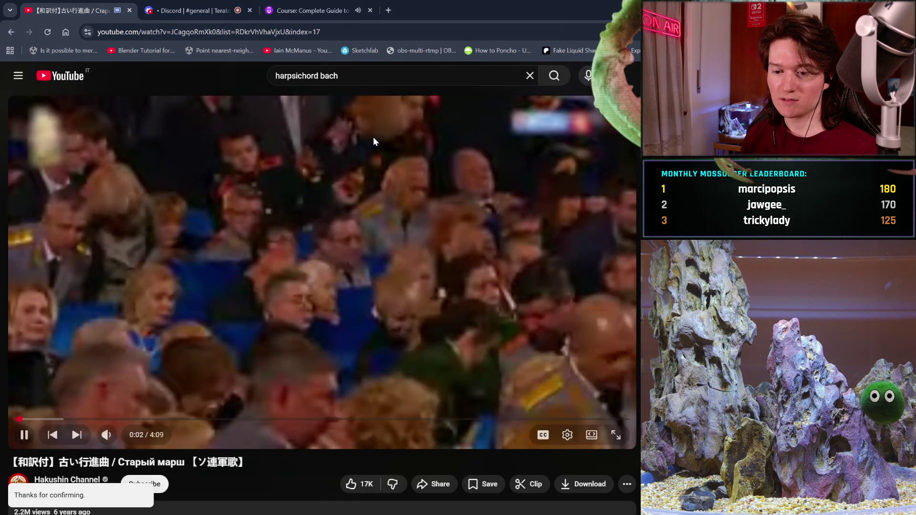
key("ctrl+3")
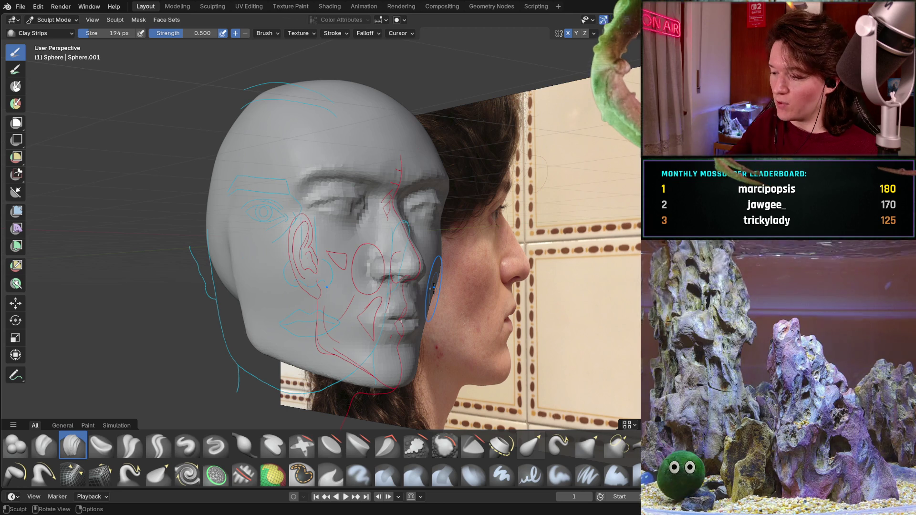
In Right Orthographic view, hide and unhide the head to compare it with the side photo, then zoom onto the face
key("KP_3")
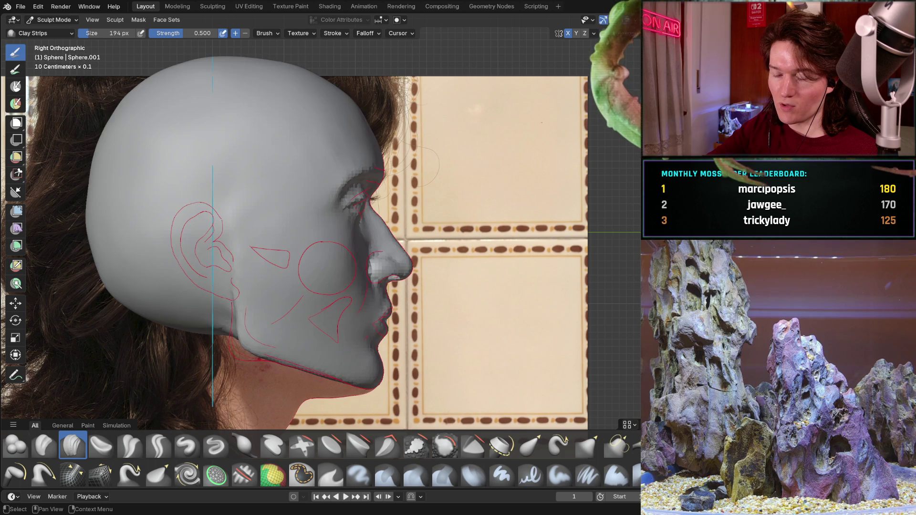
key("h")
key("alt+h")
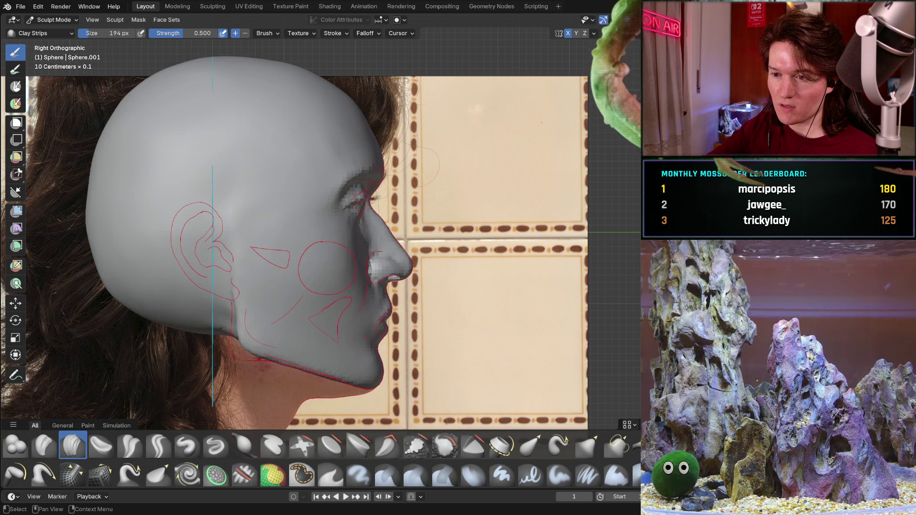
key("h")
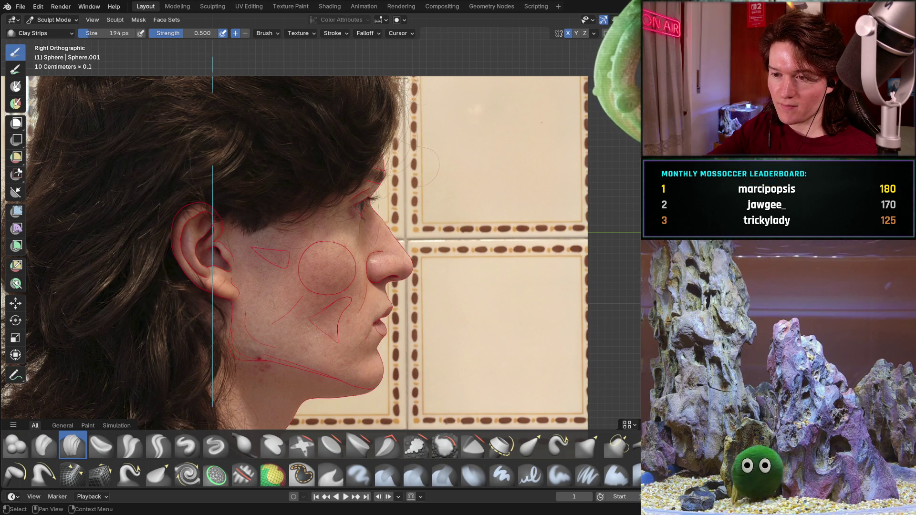
key("alt+h")
key("h")
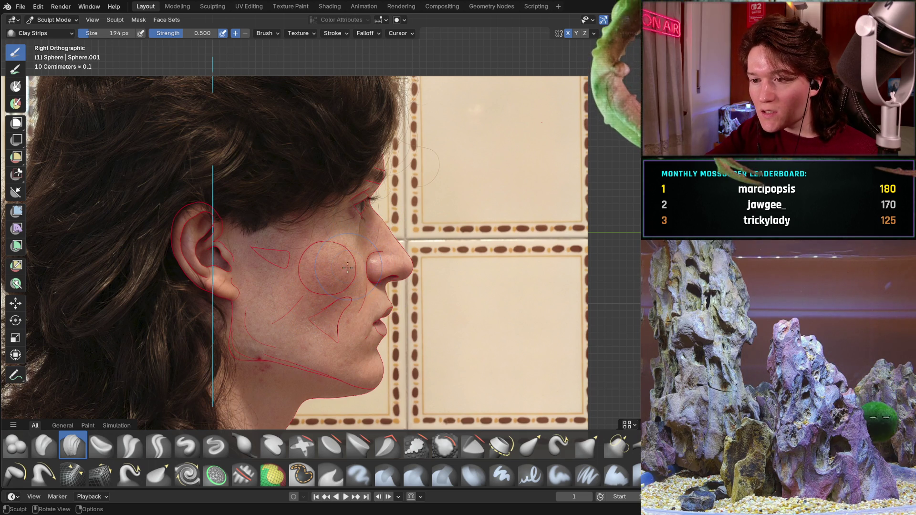
key("alt+h")
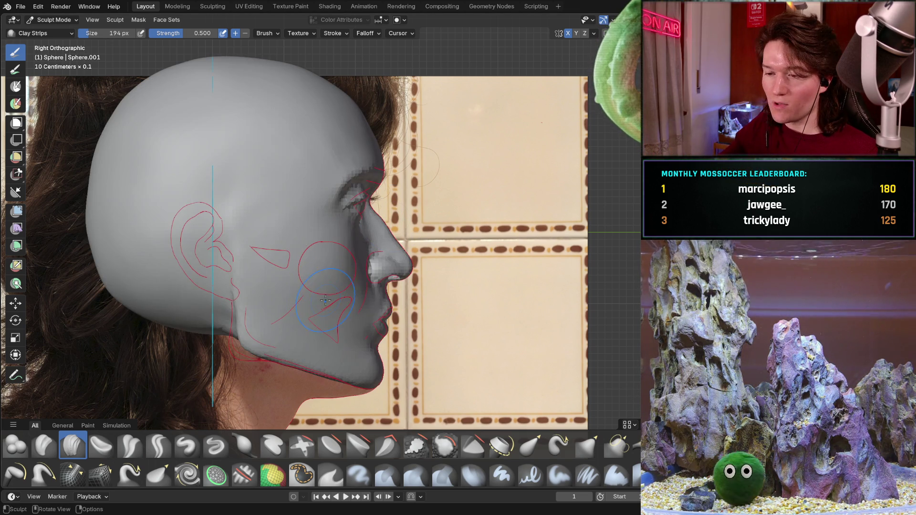
mouse_move(315, 287)
middle_mouse_down("ctrl")
mouse_move(326, 312)
mouse_move(391, 204)
middle_mouse_up("ctrl")
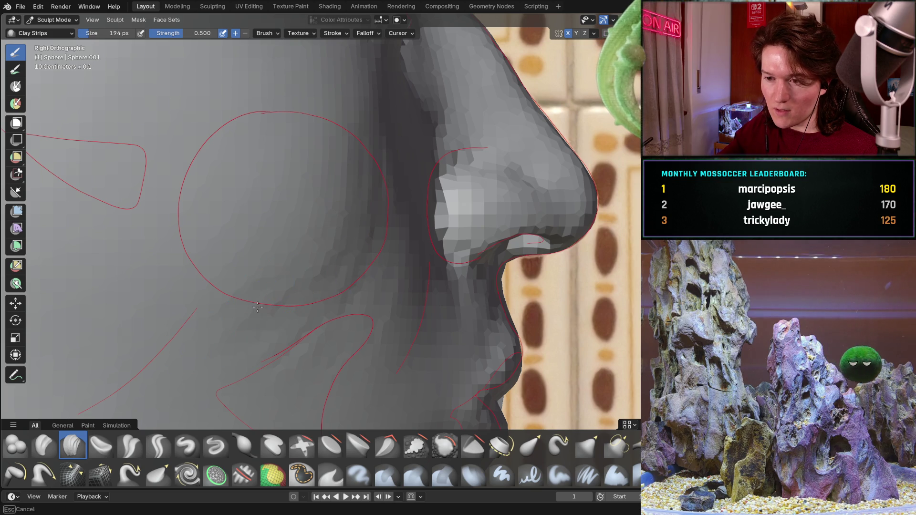
Build up the cheek beside the nose with Clay Strips, orbiting around it to check the red guide circle
mouse_move(319, 198)
middle_mouse_down()
mouse_move(325, 254)
mouse_move(278, 181)
mouse_move(297, 306)
mouse_move(364, 164)
middle_mouse_up()
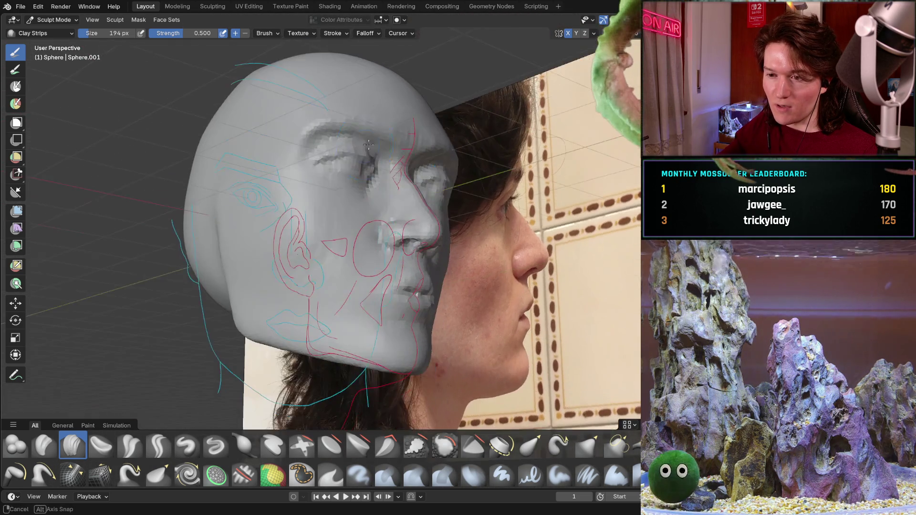
scroll(257, 196, "up", 4)
mouse_move(364, 164)
middle_mouse_down()
mouse_move(257, 195)
mouse_move(380, 211)
mouse_move(307, 266)
mouse_move(365, 213)
middle_mouse_up()
scroll(257, 196, "up", 2)
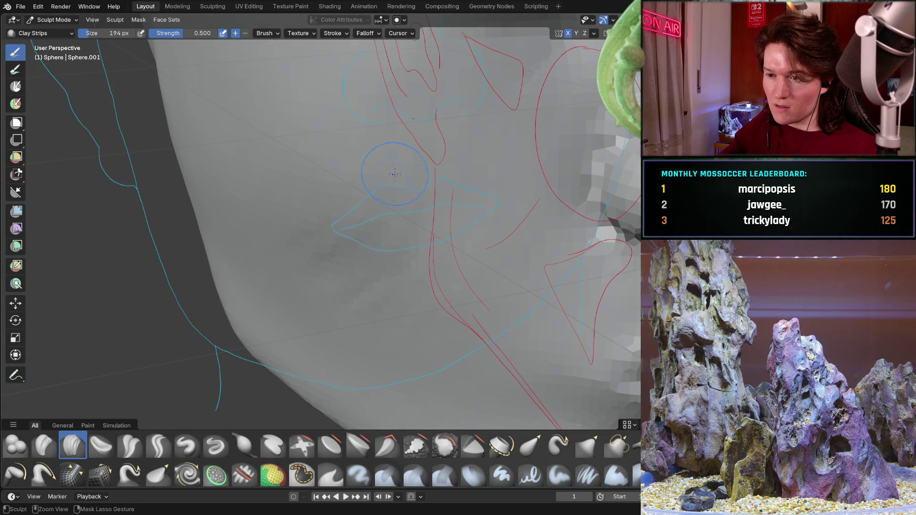
mouse_move(358, 172)
middle_mouse_down("alt")
mouse_move(444, 206)
mouse_move(332, 218)
middle_mouse_up("alt")
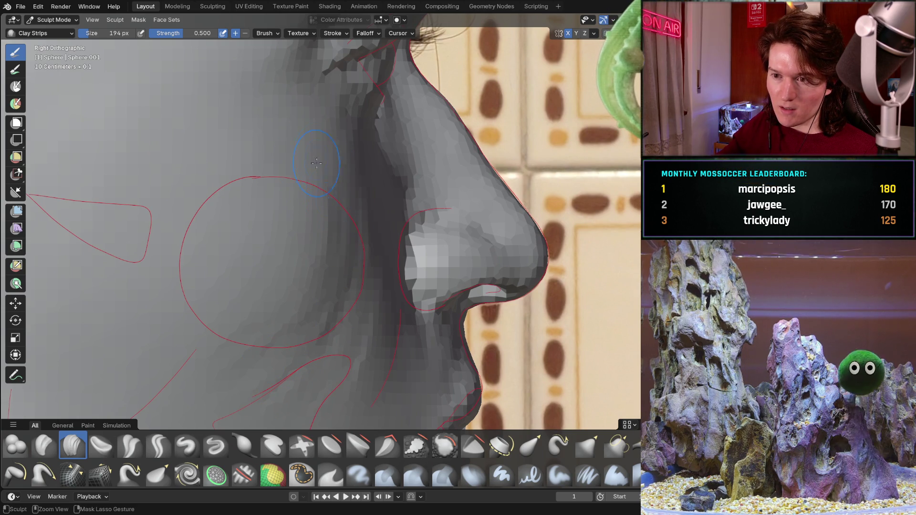
mouse_move(325, 189)
middle_mouse_down()
mouse_move(260, 241)
mouse_move(286, 186)
mouse_move(270, 133)
mouse_move(336, 162)
middle_mouse_up()
scroll(270, 134, "up", 4)
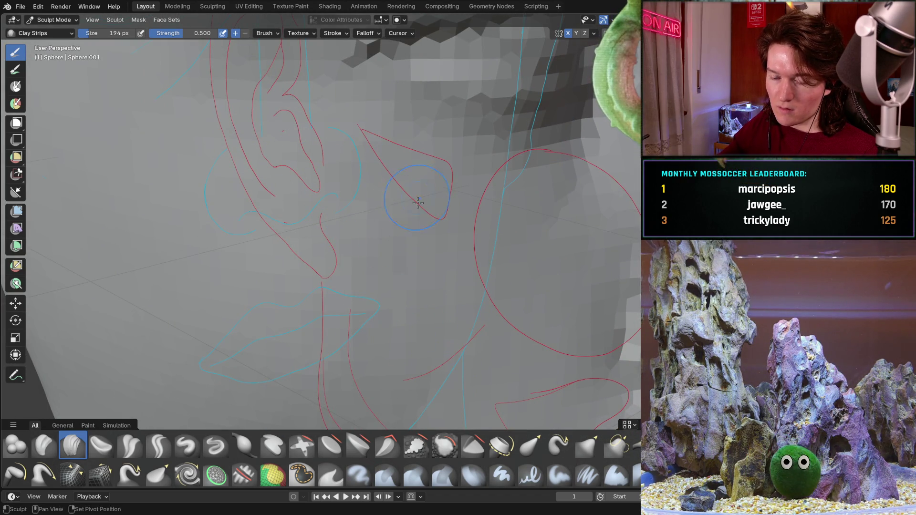
scroll(415, 197, "down", 4)
mouse_move(416, 196)
middle_mouse_down()
mouse_move(405, 206)
mouse_move(348, 168)
middle_mouse_up()
scroll(404, 205, "up", 4)
scroll(404, 206, "down", 2)
middle_click_drag(315, 215, 358, 154, "ctrl")
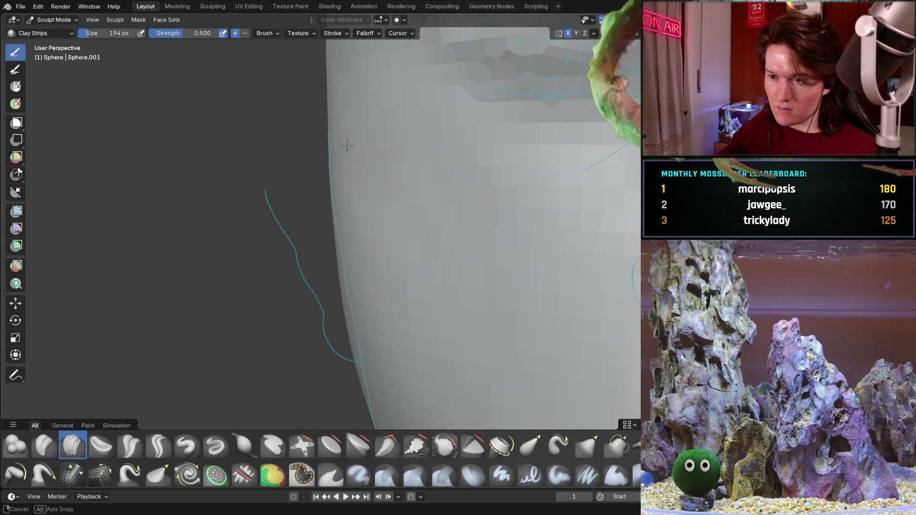
Smooth the cheek toward the ear, checking it from the profile and ear-guide angles
middle_click_drag(374, 191, 295, 135)
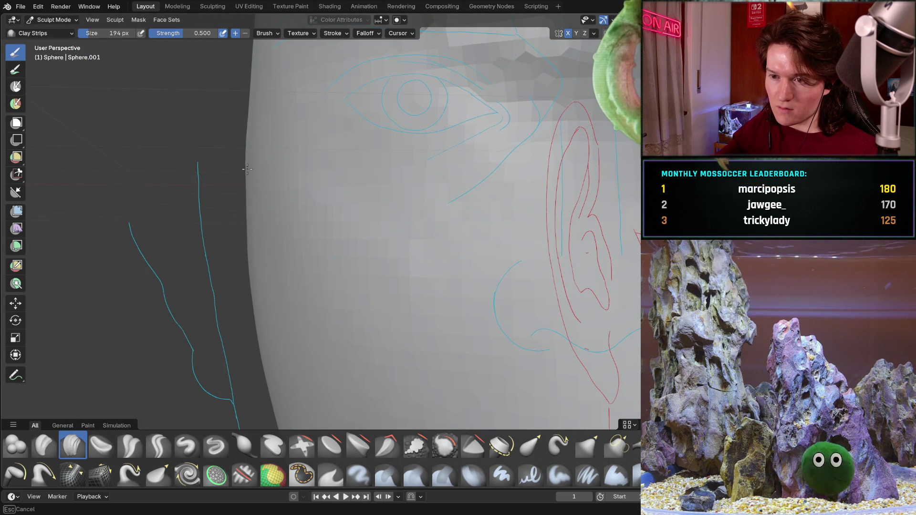
middle_click_drag(285, 159, 202, 140)
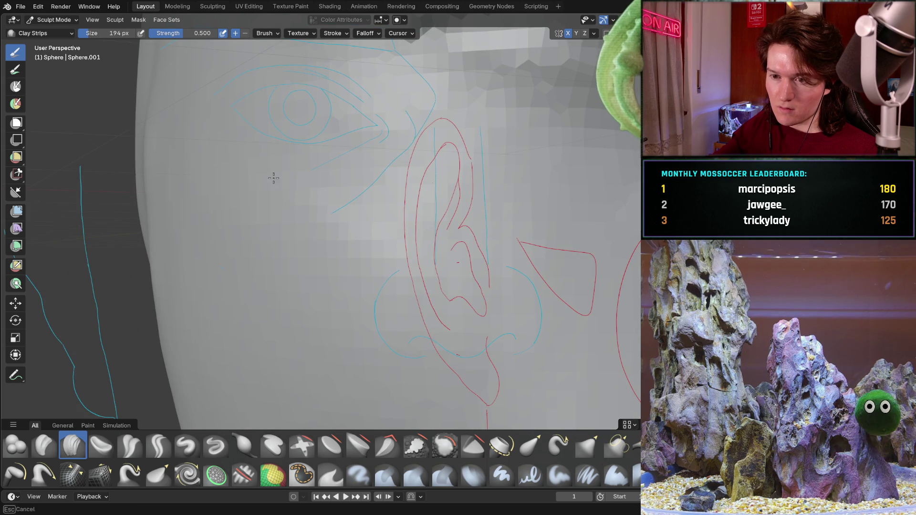
middle_click_drag(307, 224, 294, 216)
mouse_move(330, 141)
middle_mouse_down()
mouse_move(377, 261)
mouse_move(376, 299)
middle_mouse_up()
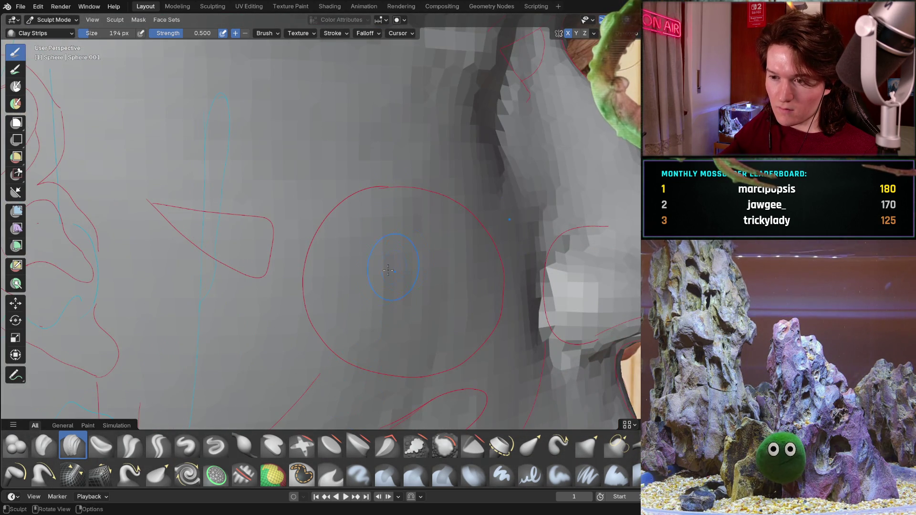
middle_click_drag(400, 263, 411, 252)
mouse_move(473, 403)
middle_mouse_down()
mouse_move(387, 225)
mouse_move(370, 299)
middle_mouse_up()
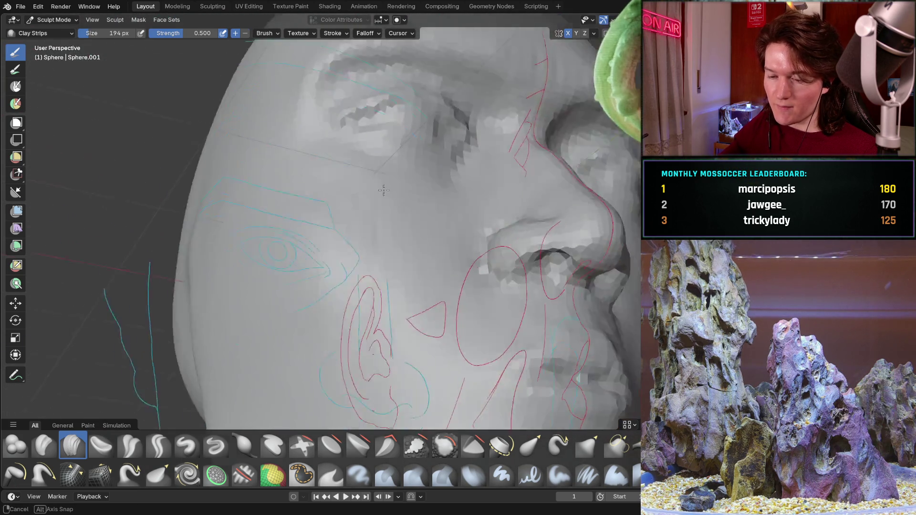
Shape the area below the lips along the lower lip guide, viewing the lower face from the side
mouse_move(370, 299)
middle_mouse_down()
mouse_move(355, 248)
mouse_move(324, 276)
middle_mouse_up()
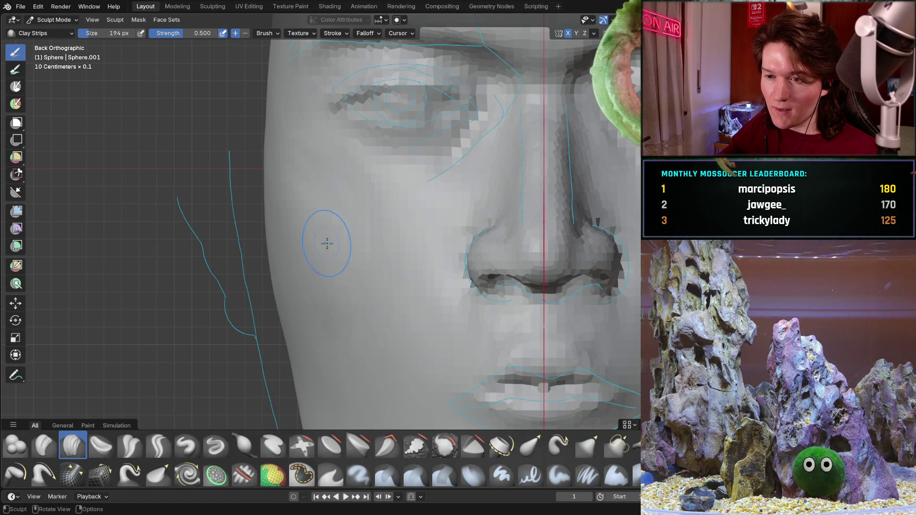
scroll(266, 196, "up", 4)
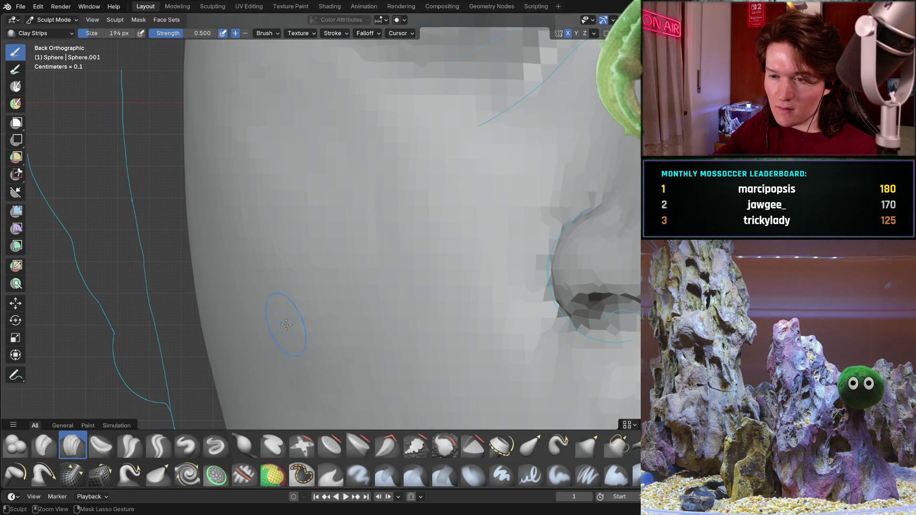
scroll(276, 292, "down", 4)
mouse_move(276, 292)
middle_mouse_down()
mouse_move(372, 292)
mouse_move(345, 285)
mouse_move(336, 238)
middle_mouse_up()
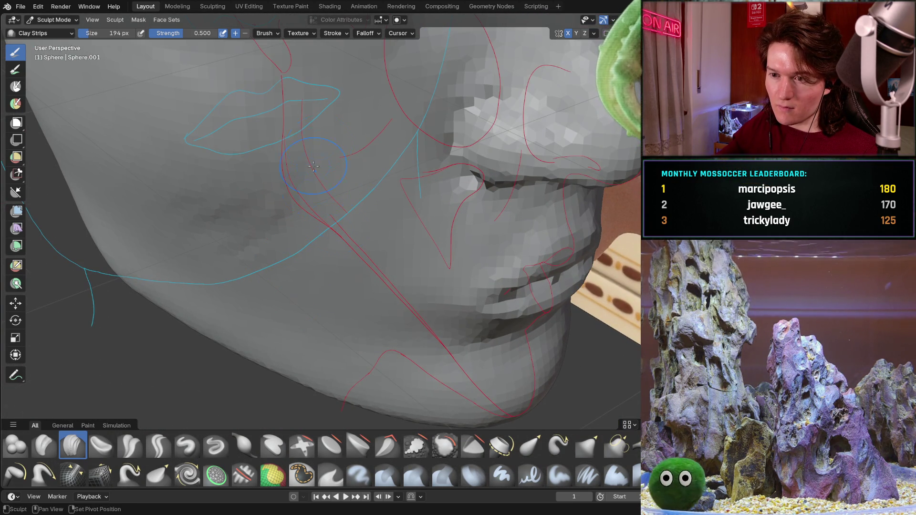
middle_click_drag(362, 226, 356, 197, "ctrl")
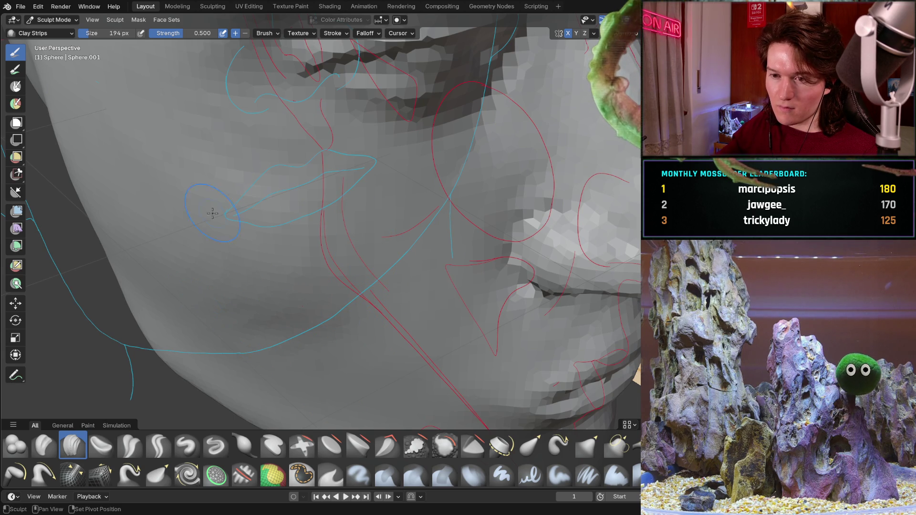
mouse_move(156, 244)
middle_mouse_down()
mouse_move(317, 235)
mouse_move(237, 231)
middle_mouse_up()
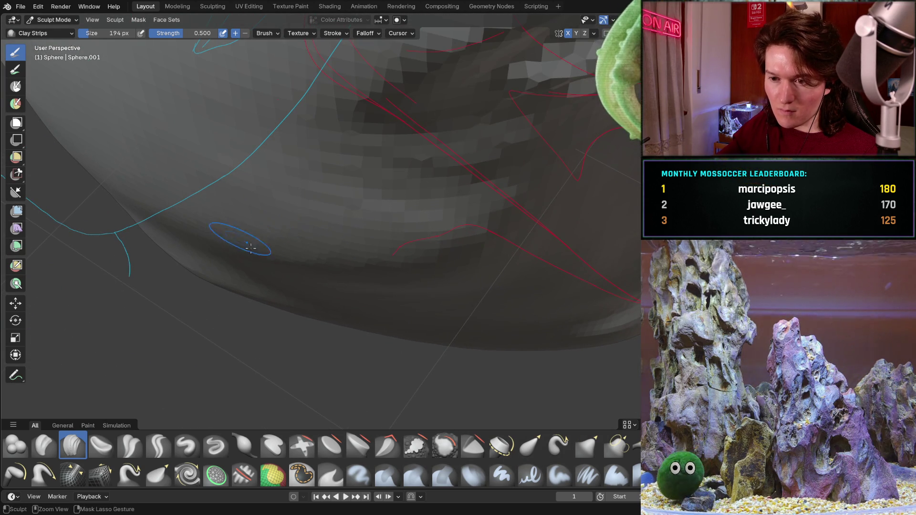
Round the underside of the jaw with Clay Strips strokes following the chin guide curve
middle_click_drag(297, 262, 265, 195)
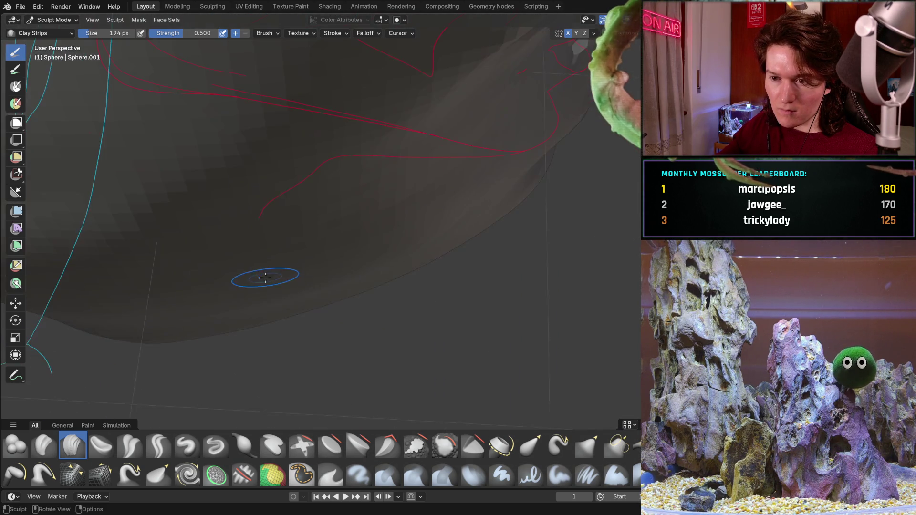
middle_click_drag(229, 237, 254, 226)
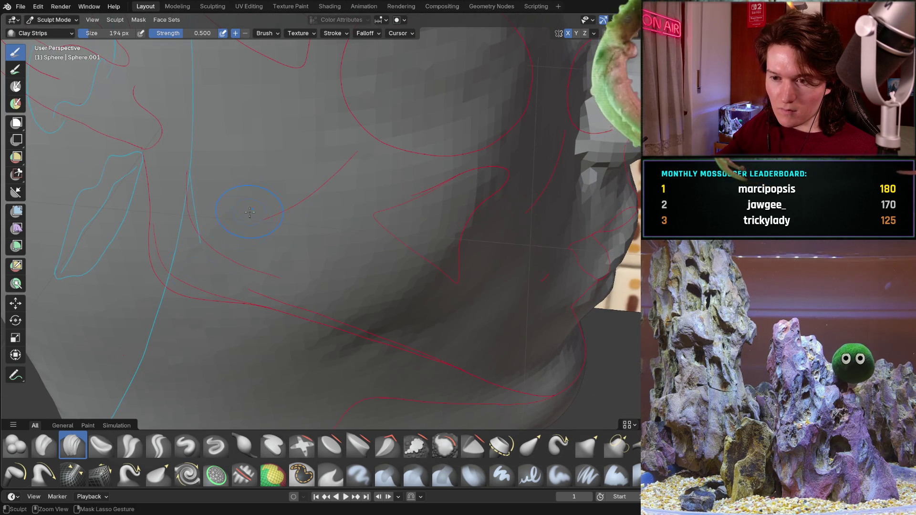
middle_click_drag(211, 286, 170, 266)
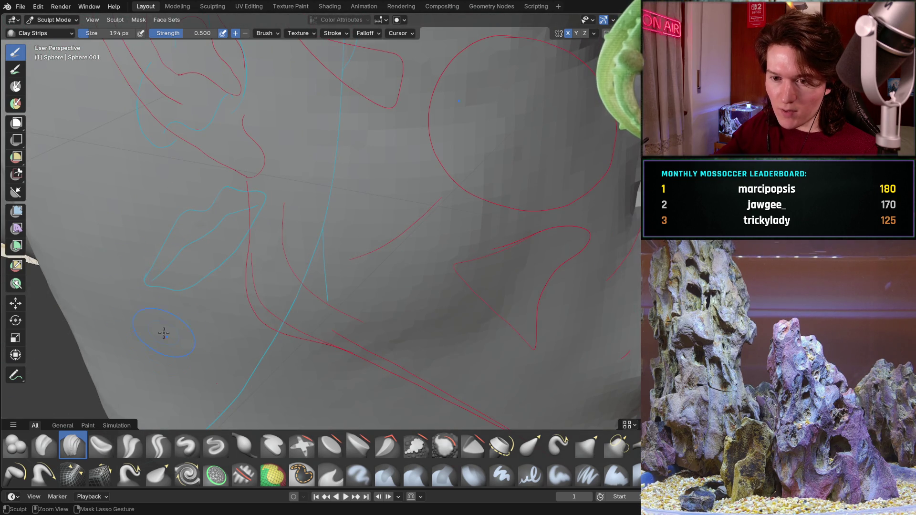
mouse_move(162, 351)
middle_mouse_down()
mouse_move(204, 246)
mouse_move(352, 236)
mouse_move(344, 195)
mouse_move(346, 249)
middle_mouse_up()
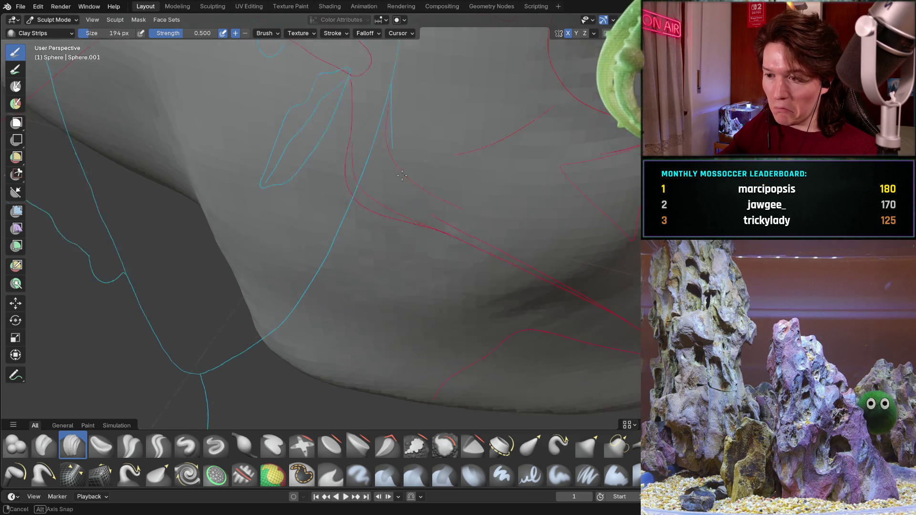
middle_click_drag(407, 179, 415, 311)
middle_click_drag(432, 189, 366, 233)
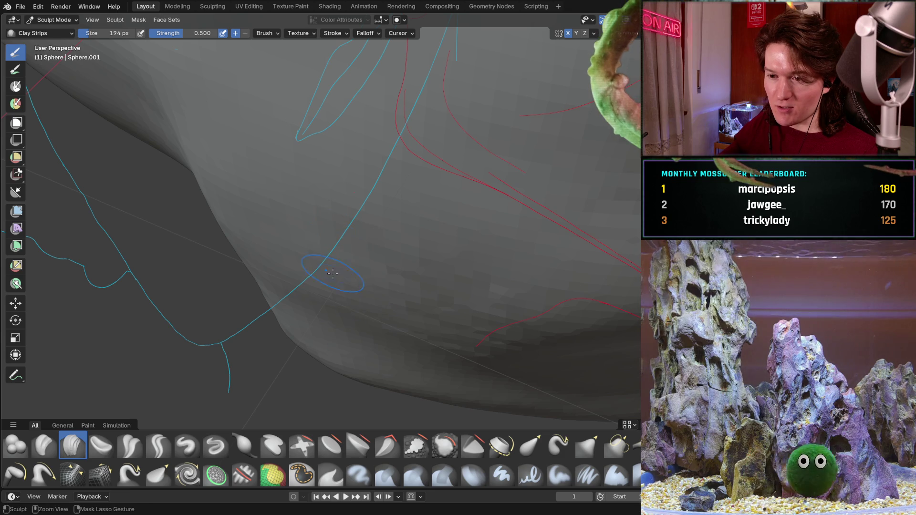
mouse_move(382, 263)
middle_mouse_down()
mouse_move(335, 294)
mouse_move(298, 220)
middle_mouse_up()
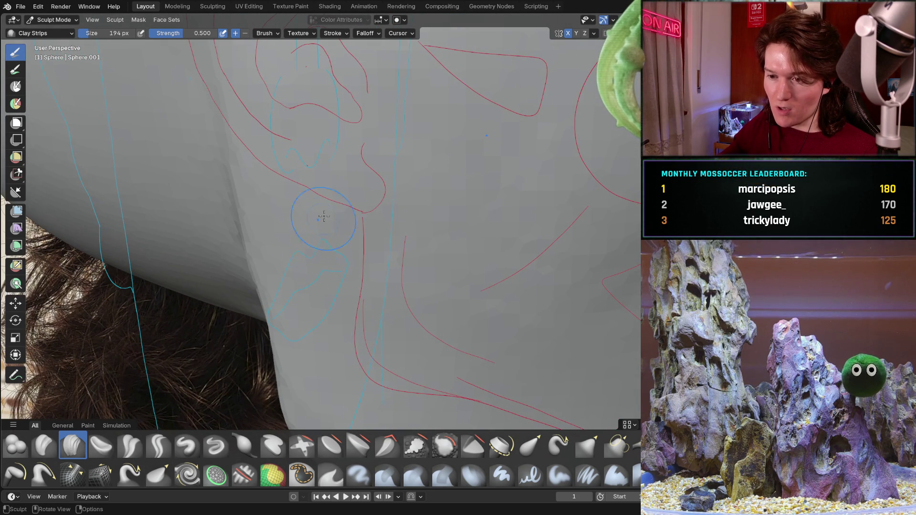
middle_click_drag(299, 310, 316, 207)
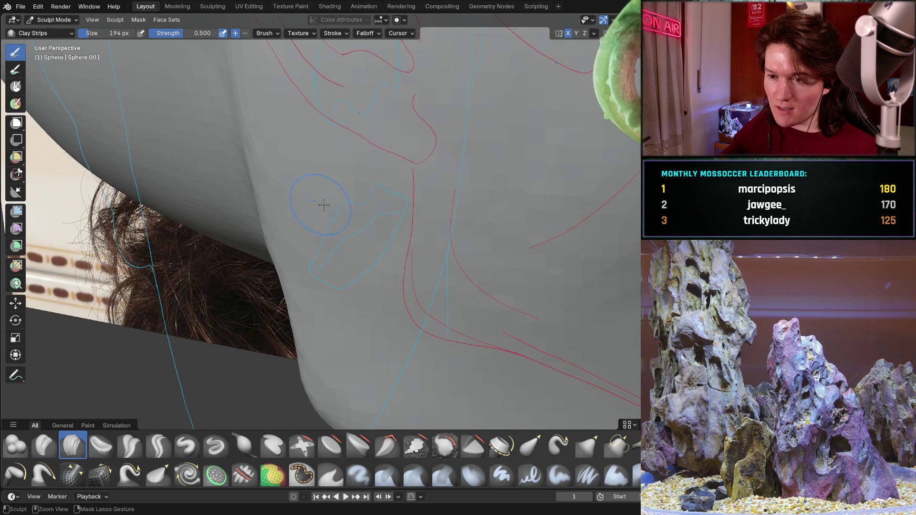
middle_click_drag(405, 214, 445, 282)
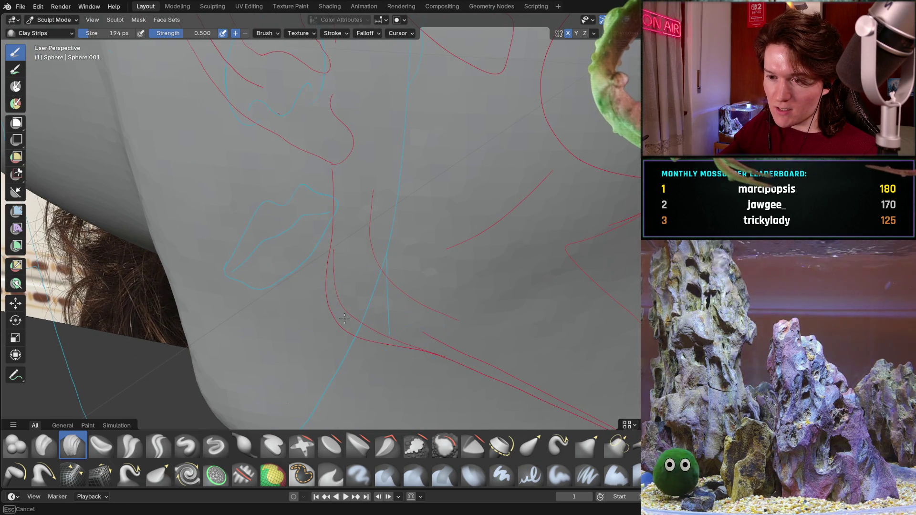
middle_click_drag(402, 223, 324, 212)
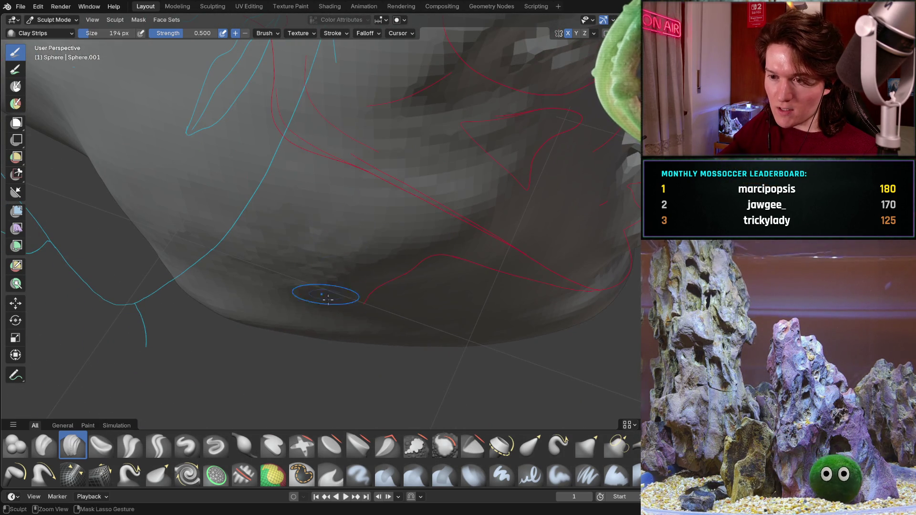
middle_click_drag(335, 242, 294, 216)
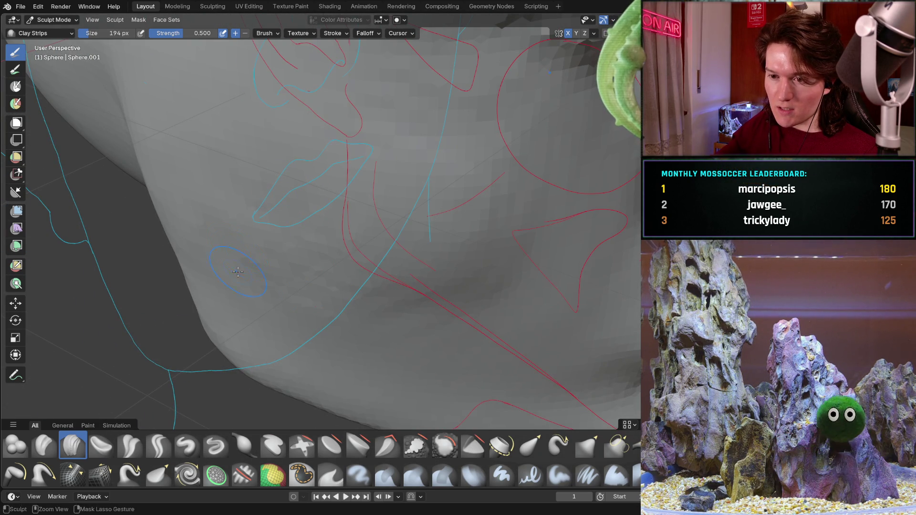
middle_click_drag(252, 143, 307, 185)
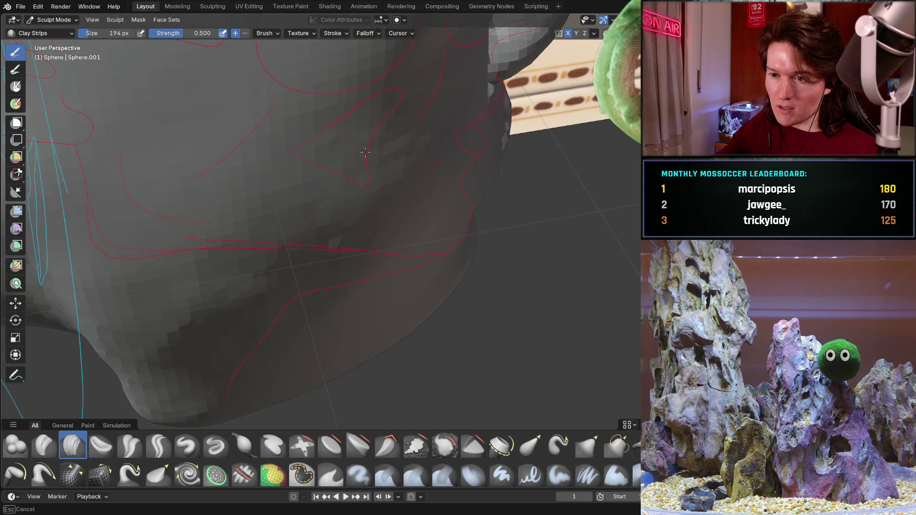
middle_click_drag(326, 293, 369, 143)
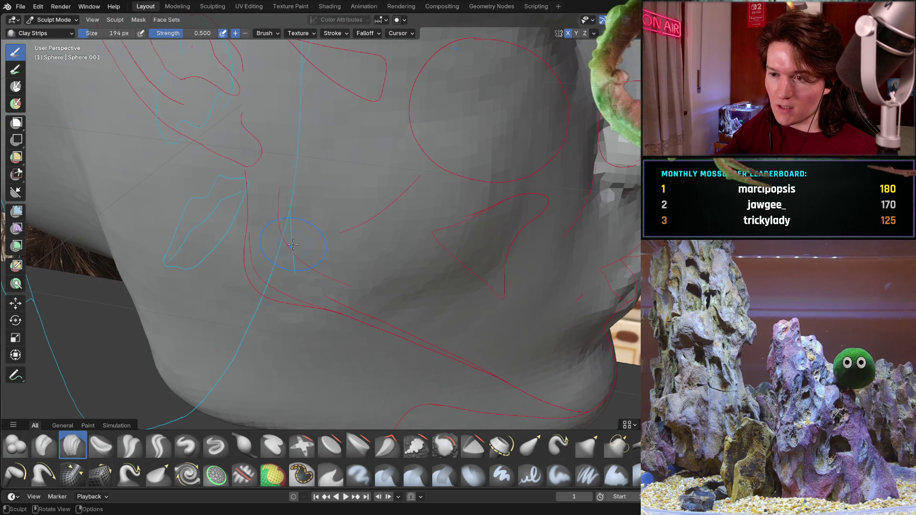
middle_click_drag(292, 272, 308, 221)
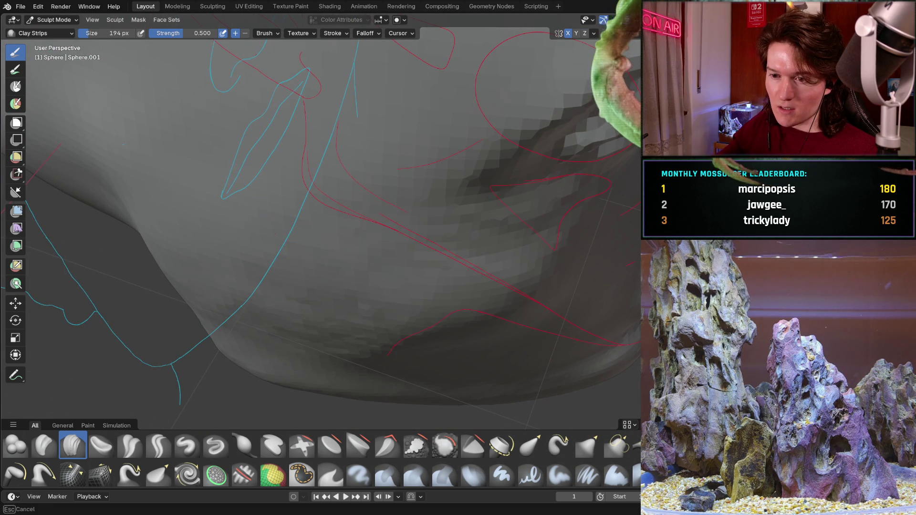
middle_click_drag(351, 255, 306, 264)
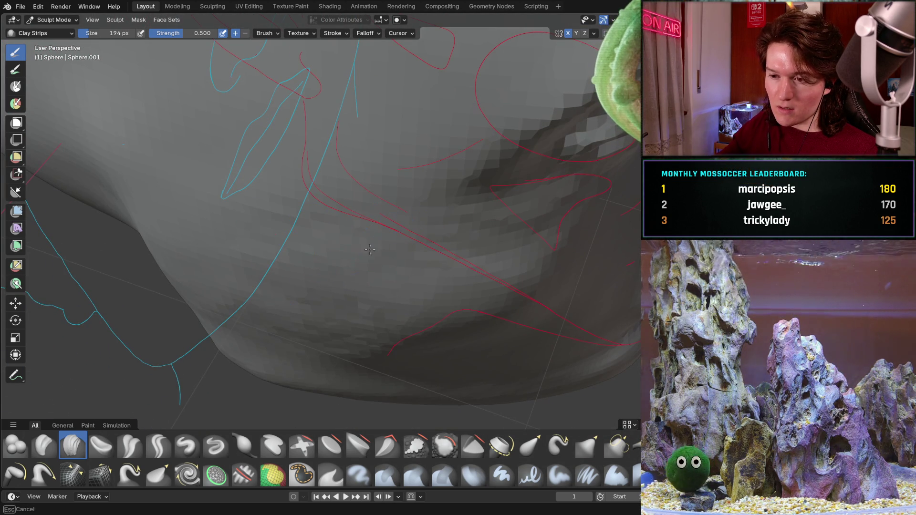
mouse_move(254, 221)
middle_mouse_down()
mouse_move(305, 218)
mouse_move(266, 212)
middle_mouse_up()
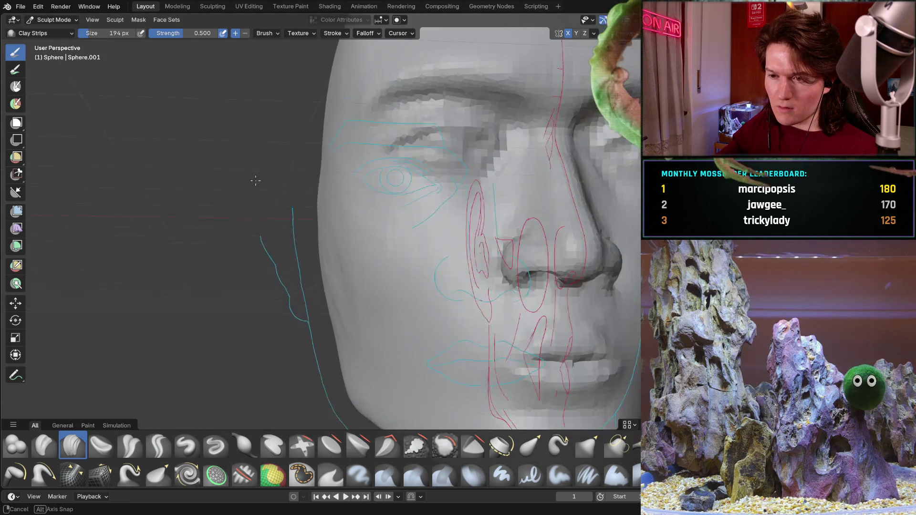
middle_click_drag(265, 212, 218, 176, "alt")
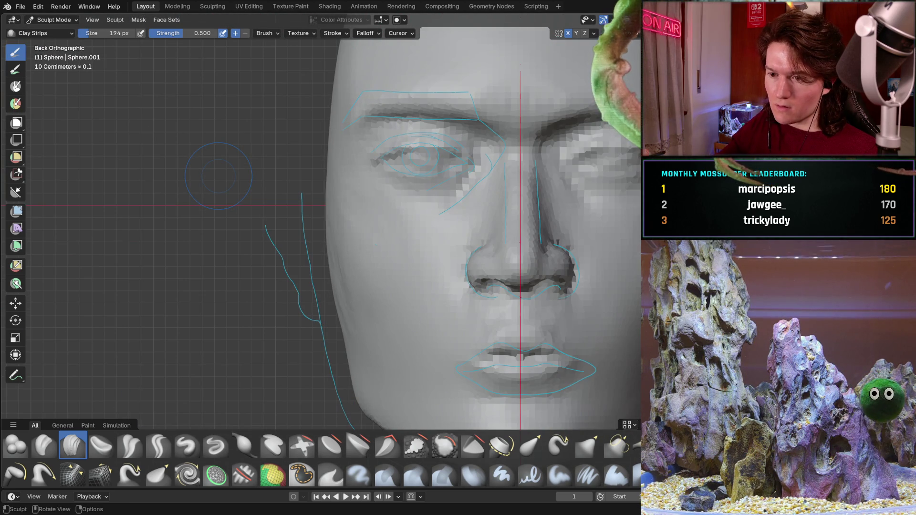
mouse_move(361, 250)
middle_mouse_down()
mouse_move(363, 215)
mouse_move(397, 147)
mouse_move(451, 169)
mouse_move(382, 266)
mouse_move(440, 245)
mouse_move(324, 200)
middle_mouse_up()
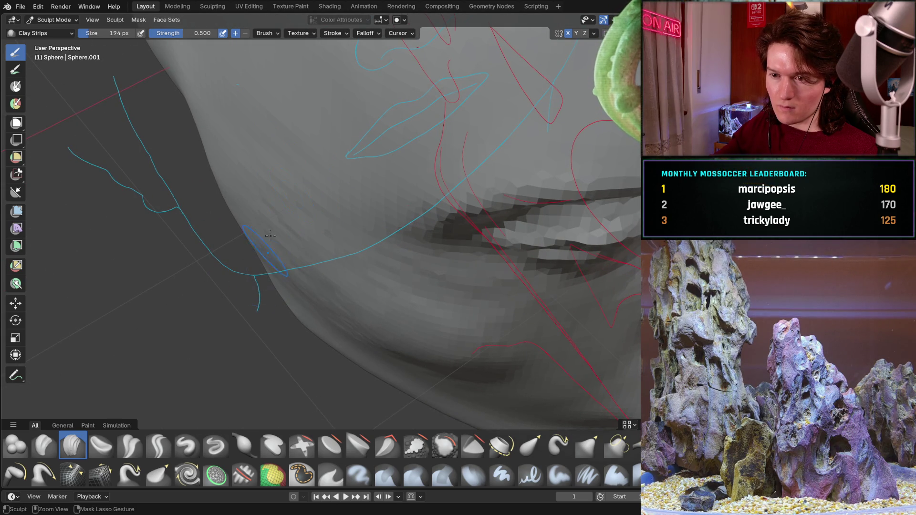
middle_click_drag(279, 241, 293, 192)
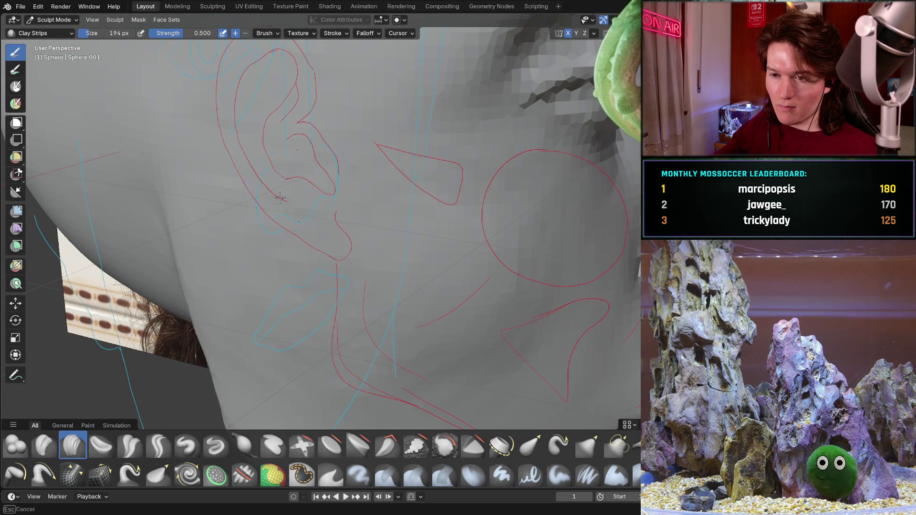
middle_click_drag(280, 280, 388, 187)
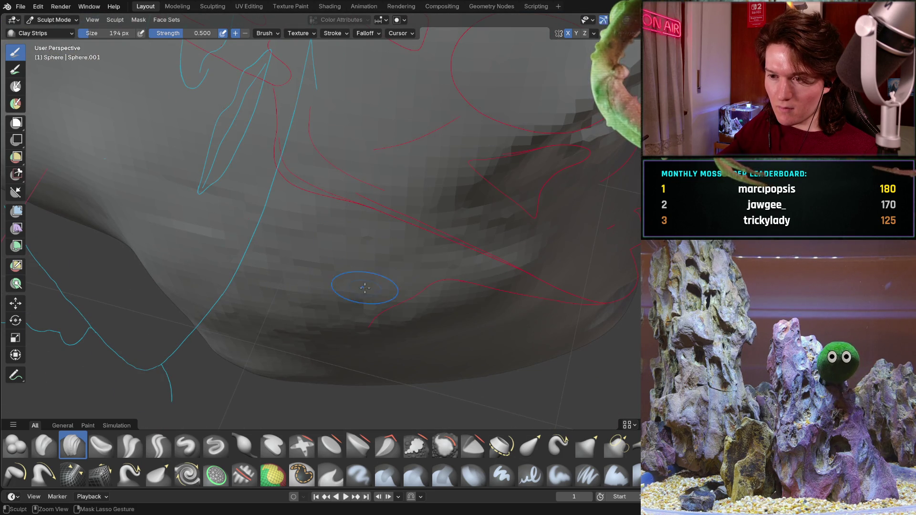
middle_click_drag(278, 348, 275, 228)
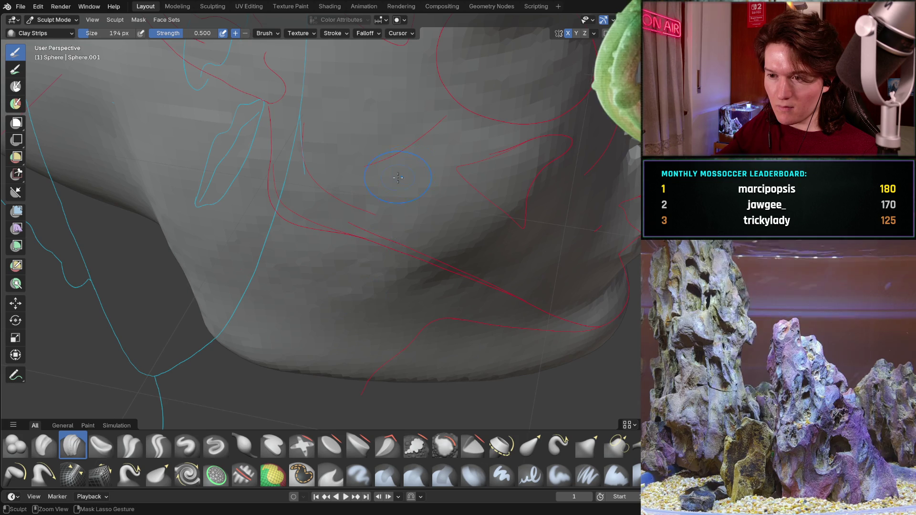
mouse_move(386, 201)
middle_mouse_down()
mouse_move(430, 185)
mouse_move(412, 234)
middle_mouse_up()
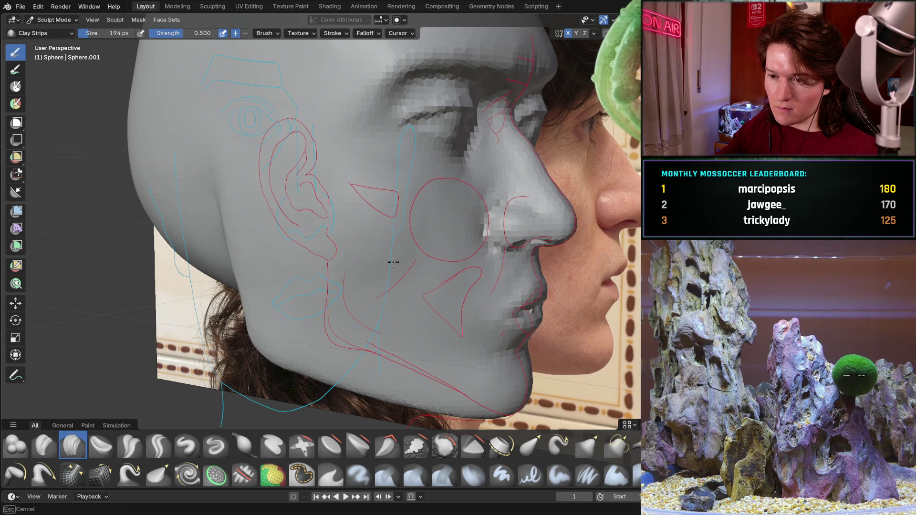
mouse_move(379, 237)
middle_mouse_down()
mouse_move(310, 198)
mouse_move(327, 189)
middle_mouse_up()
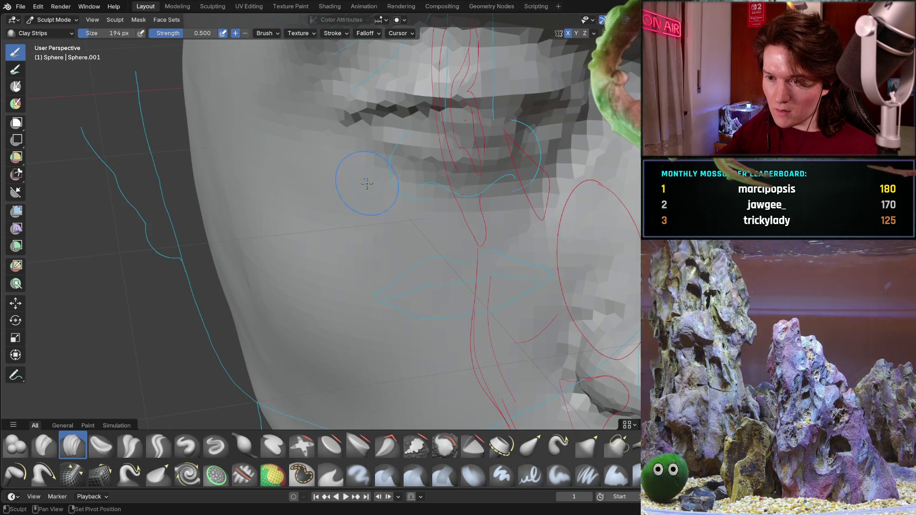
middle_click_drag(364, 252, 323, 226)
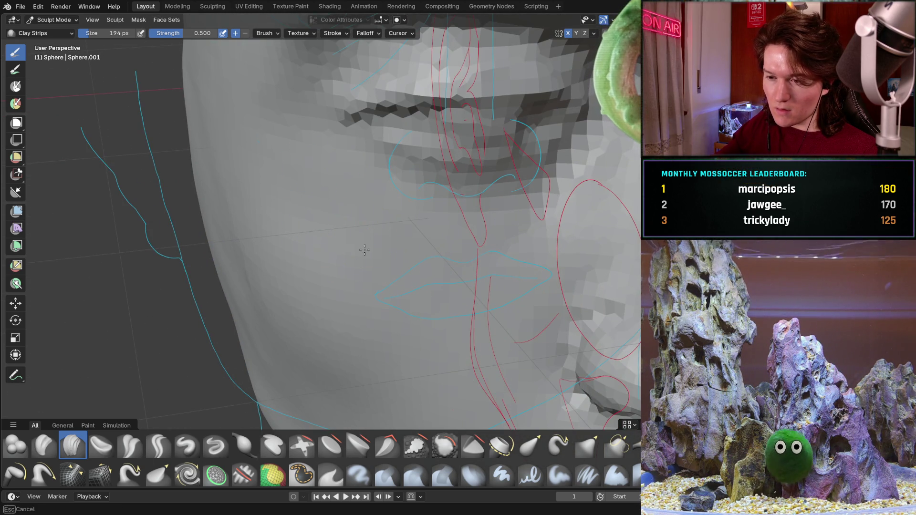
scroll(409, 228, "down", 5)
middle_click_drag(409, 228, 322, 171)
scroll(322, 172, "up", 4)
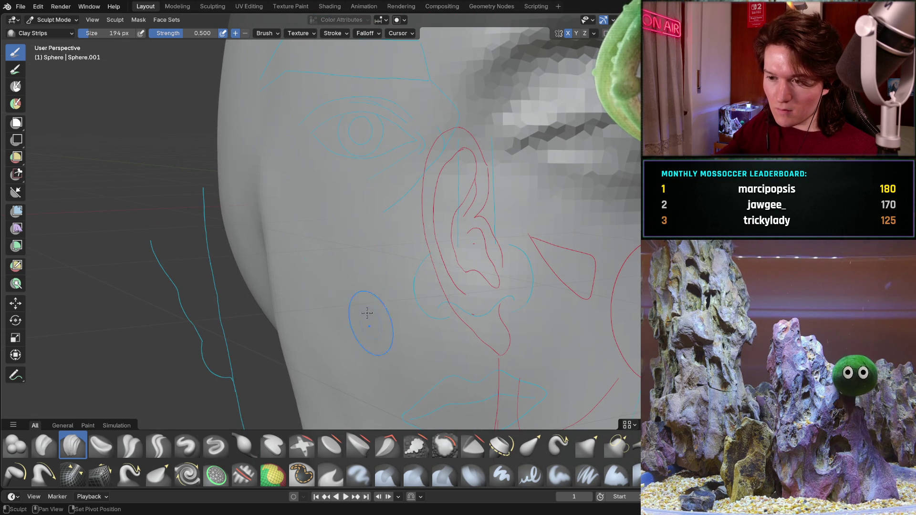
middle_click_drag(403, 348, 357, 308)
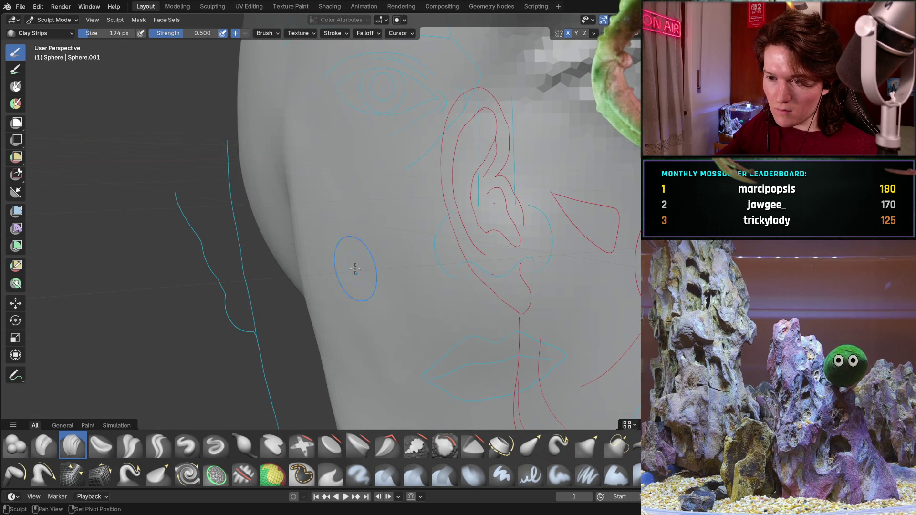
middle_click_drag(348, 259, 393, 232)
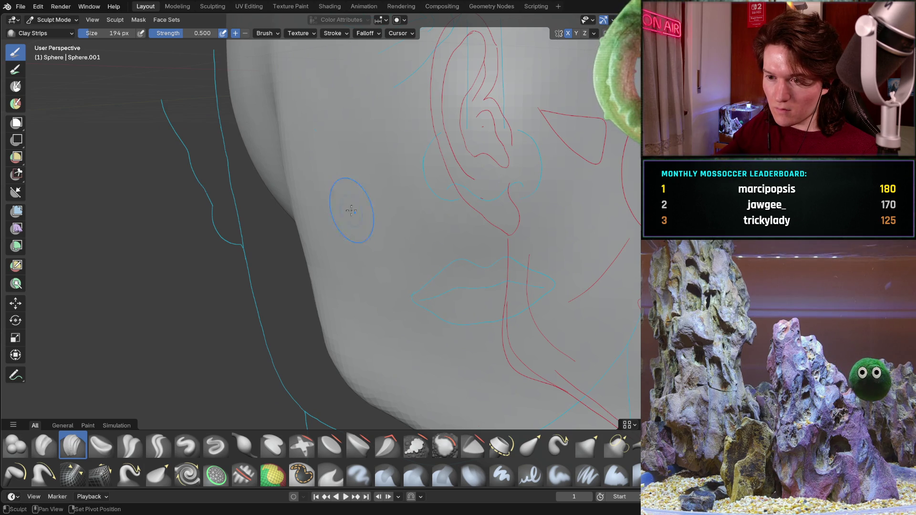
middle_click_drag(379, 117, 426, 133)
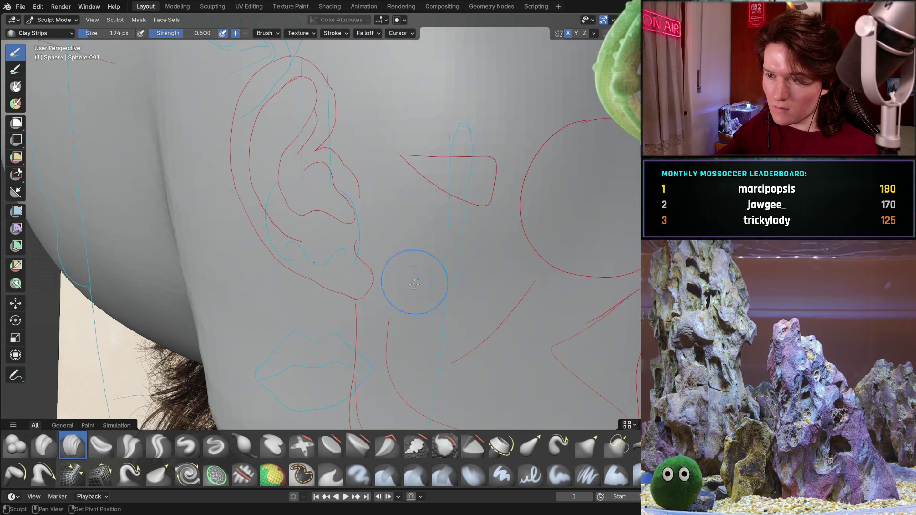
mouse_move(456, 127)
middle_mouse_down("ctrl")
mouse_move(390, 127)
mouse_move(393, 219)
mouse_move(446, 214)
middle_mouse_up("ctrl")
middle_click_drag(408, 250, 345, 171, "alt")
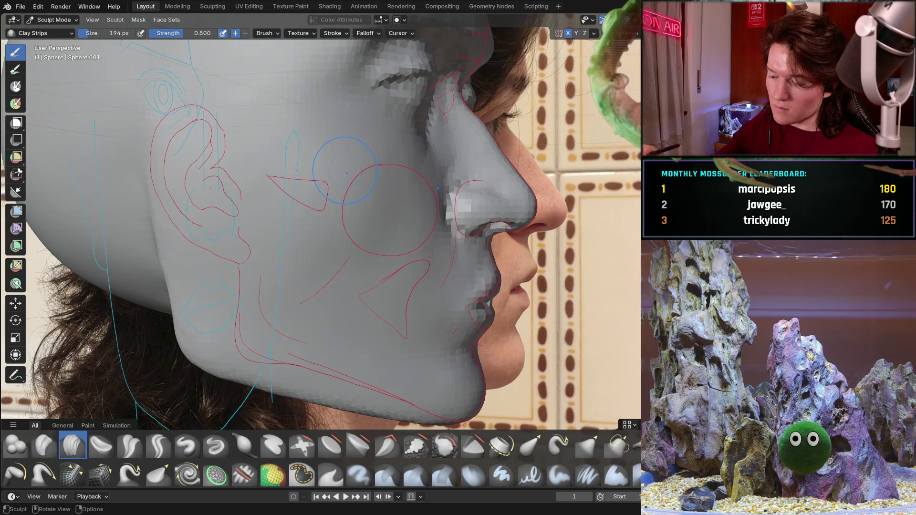
scroll(345, 170, "up", 2)
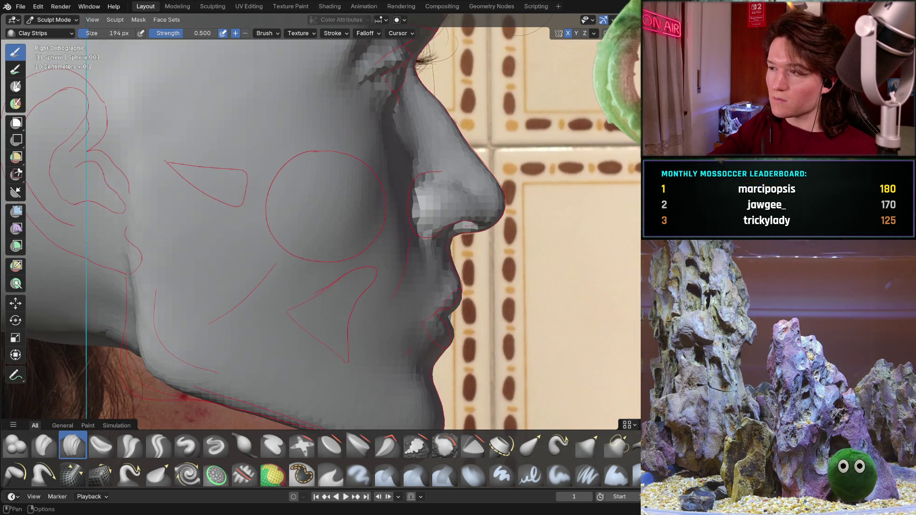
Build up the cheek beside the mouth, toggling the overlay to compare it against the side reference photo
key("alt+z")
key("alt+z")
key("alt+z")
key("alt+z")
key("alt+z")
key("alt+z")
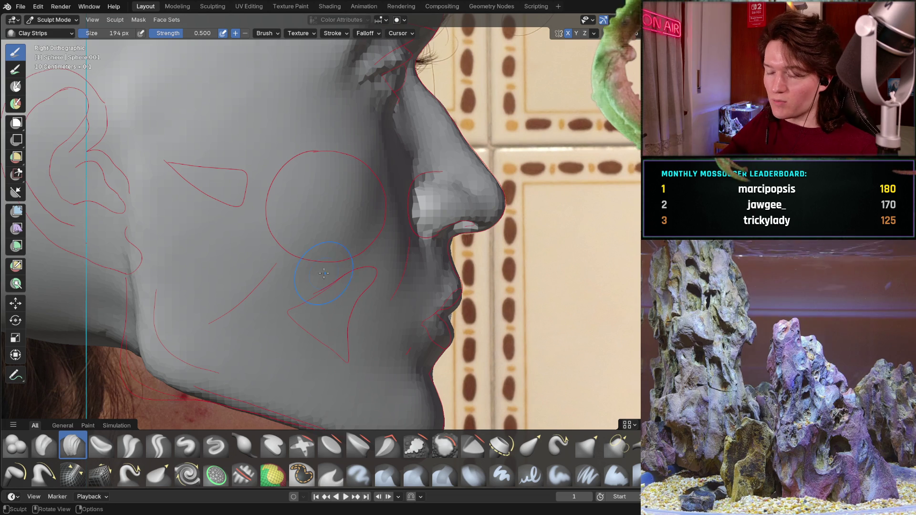
scroll(337, 289, "up", 3)
key("alt+z")
key("alt+z")
left_click_drag(282, 326, 330, 241)
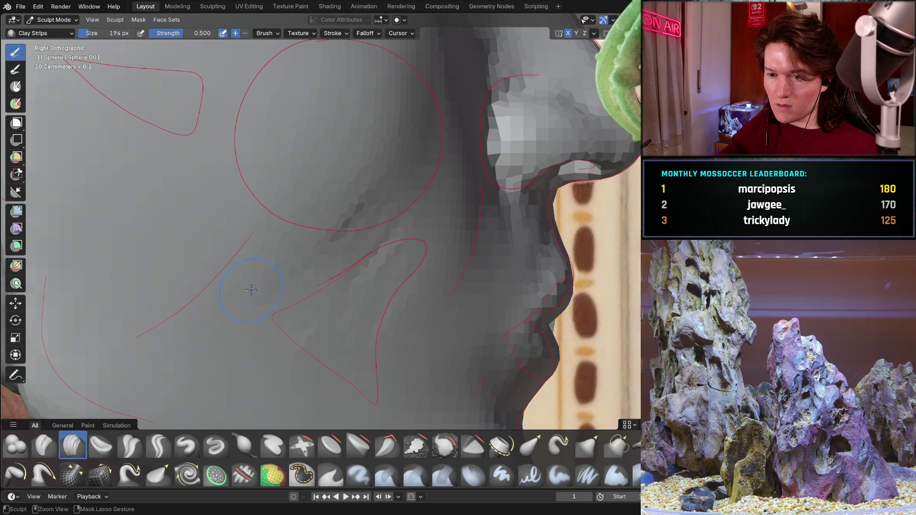
key("alt+z")
scroll(248, 284, "down", 4)
key("alt+z")
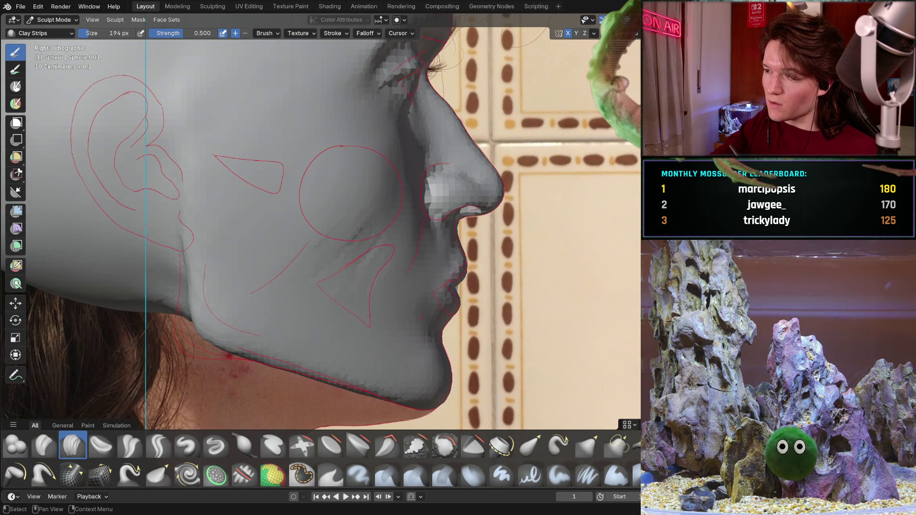
key("alt+z")
key("alt+z")
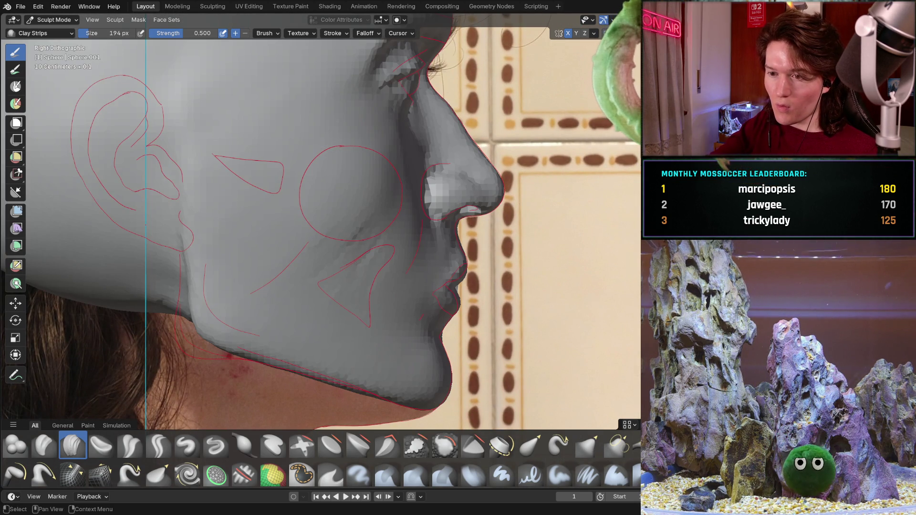
scroll(237, 277, "up", 3)
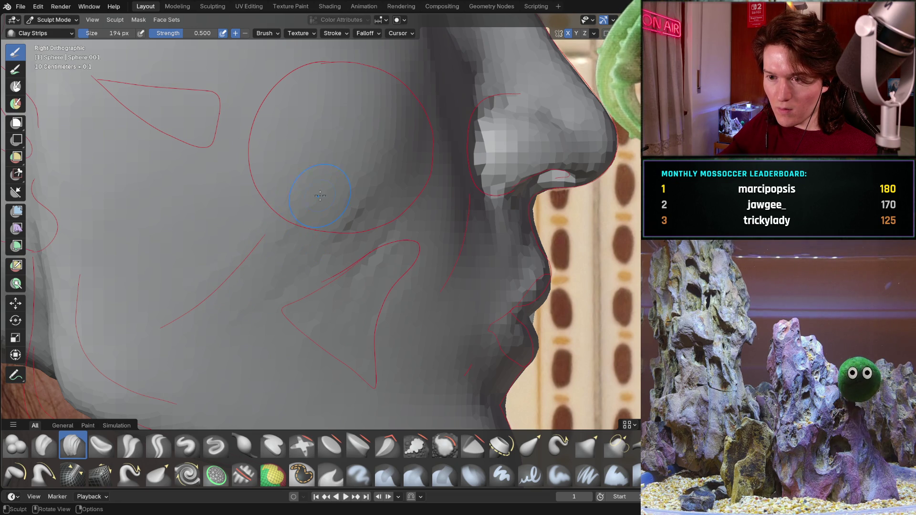
Orbit around the cheek and bring the head to a straight-on front view over the front reference outlines
mouse_move(268, 250)
middle_mouse_down()
mouse_move(321, 219)
mouse_move(336, 197)
middle_mouse_up()
scroll(337, 197, "up", 3)
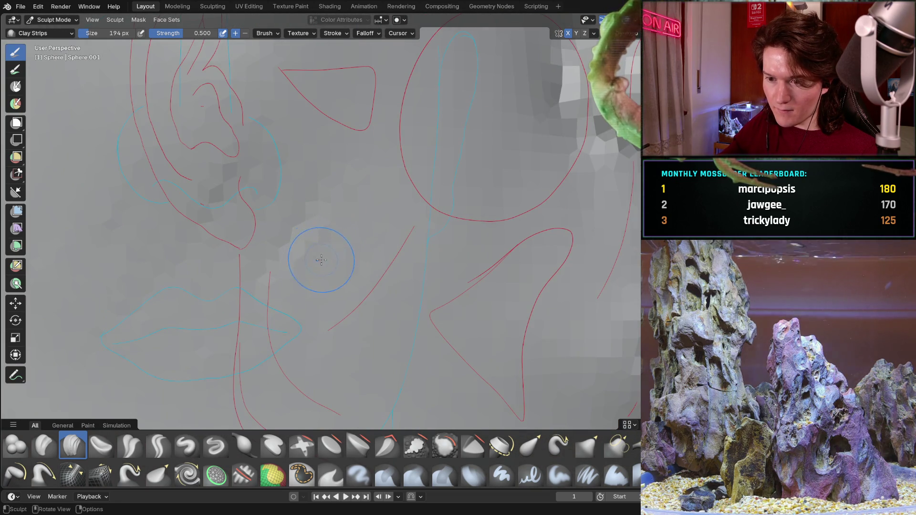
mouse_move(321, 260)
middle_mouse_down()
mouse_move(343, 288)
mouse_move(325, 276)
middle_mouse_up()
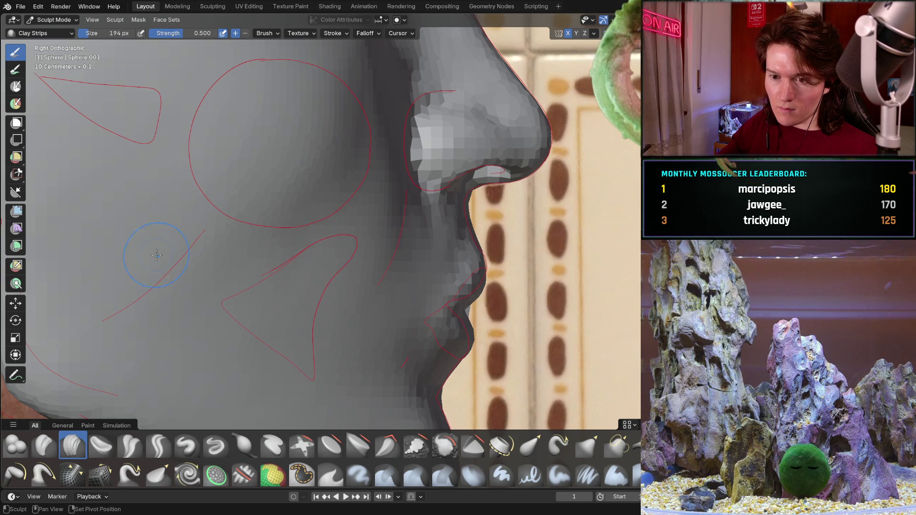
middle_click_drag(260, 315, 283, 201)
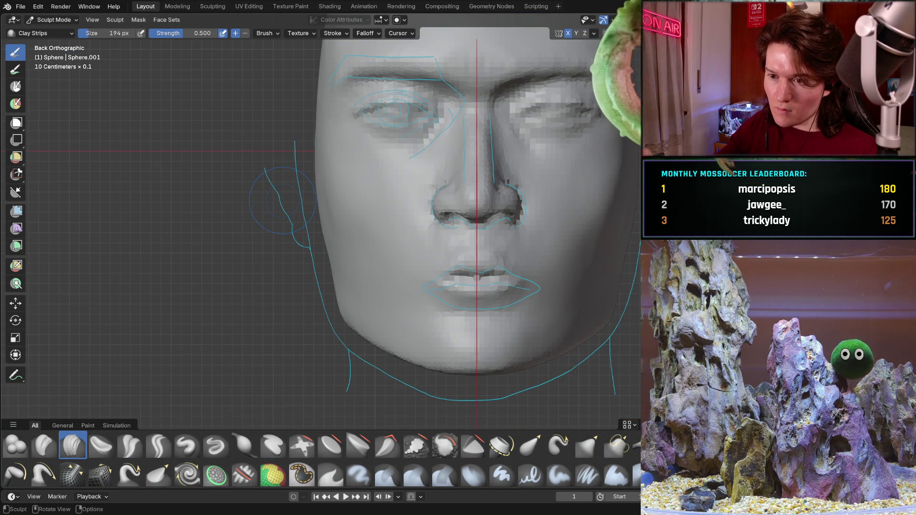
scroll(320, 227, "up", 5)
mouse_move(319, 227)
middle_mouse_down()
mouse_move(284, 184)
mouse_move(351, 286)
mouse_move(300, 231)
middle_mouse_up()
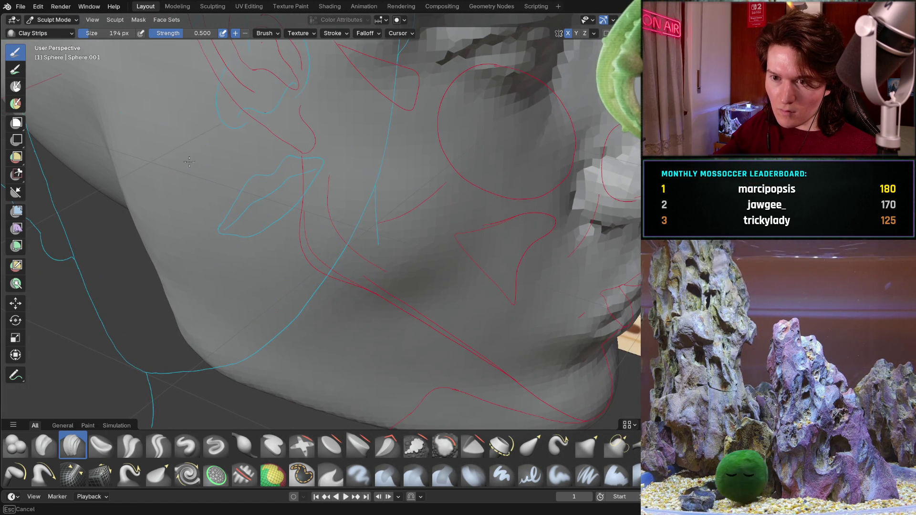
mouse_move(290, 184)
middle_mouse_down()
mouse_move(273, 192)
mouse_move(278, 253)
mouse_move(283, 183)
middle_mouse_up()
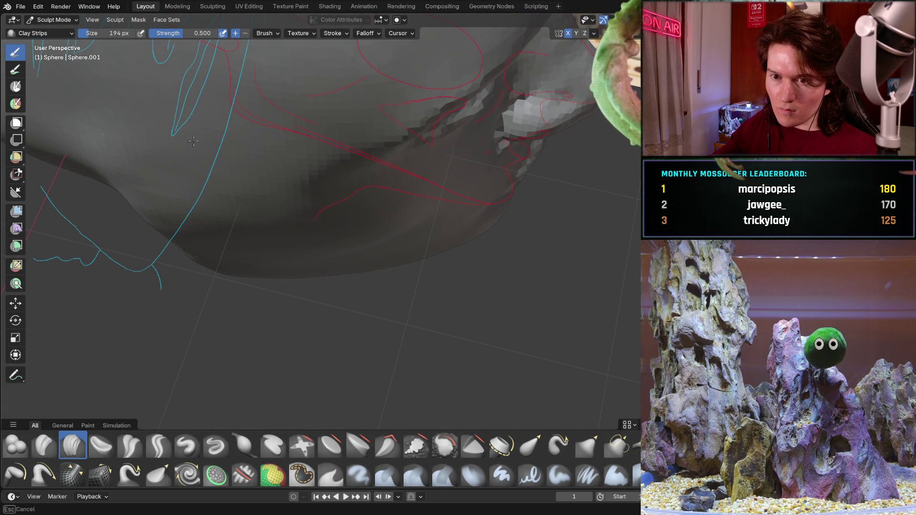
middle_click_drag(189, 140, 189, 140, "shift")
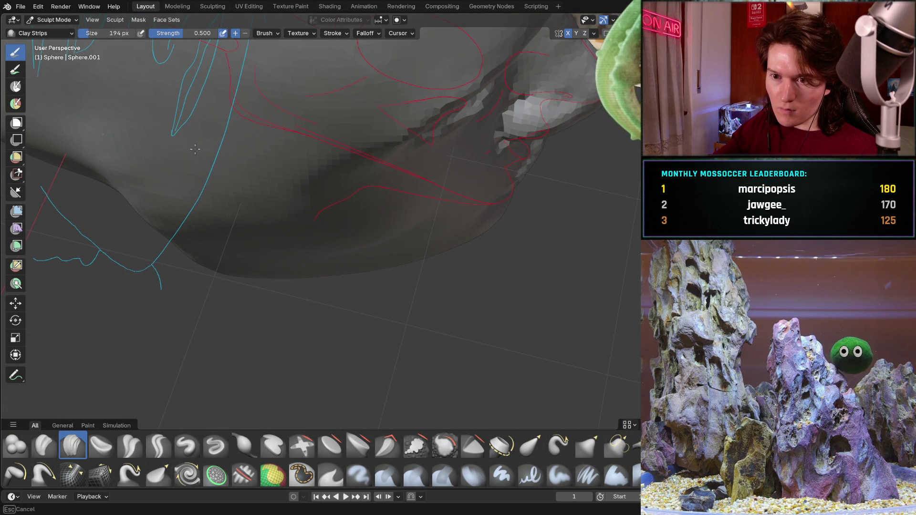
middle_click_drag(289, 221, 322, 138)
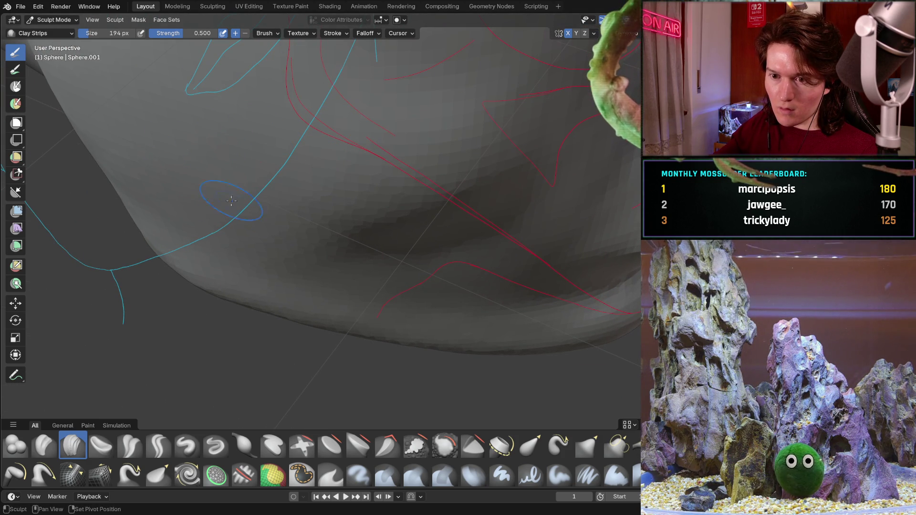
mouse_move(284, 182)
middle_mouse_down()
mouse_move(245, 283)
mouse_move(284, 286)
middle_mouse_up()
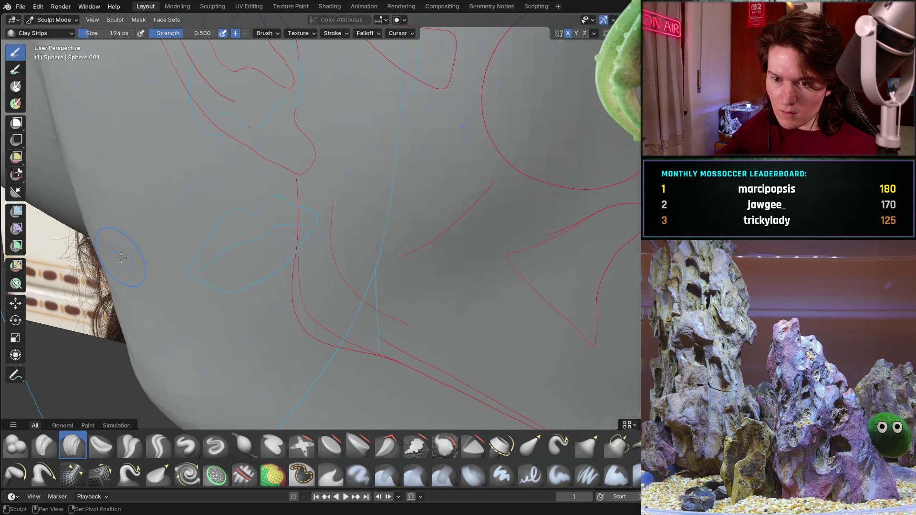
mouse_move(167, 220)
middle_mouse_down()
mouse_move(264, 204)
mouse_move(216, 193)
middle_mouse_up()
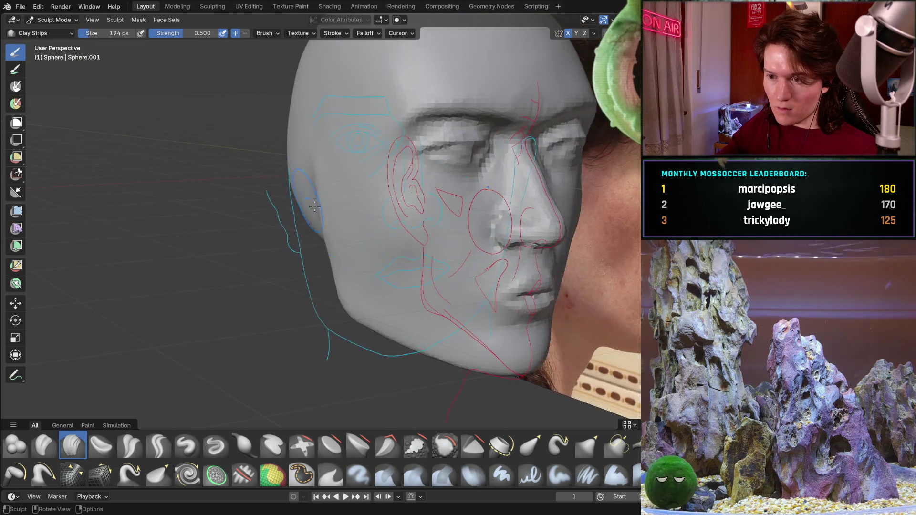
key("ctrl+KP_1")
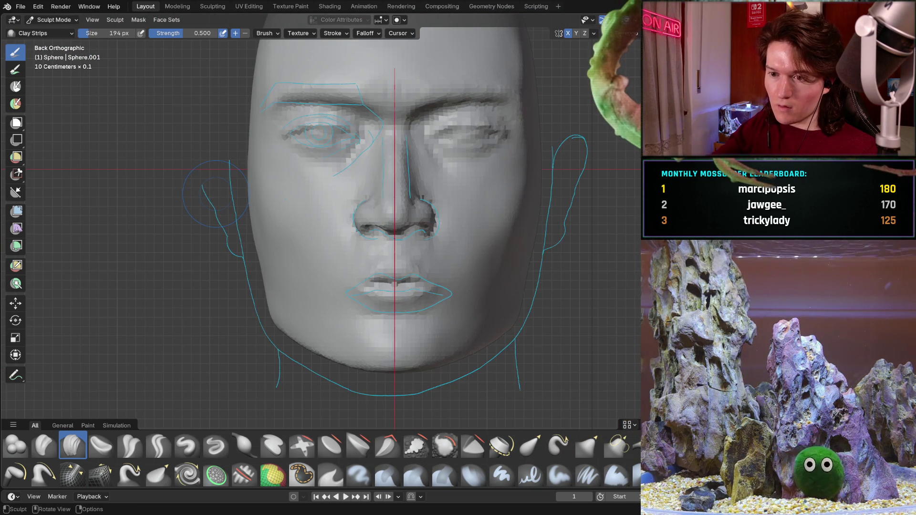
scroll(331, 259, "up", 1)
scroll(326, 257, "up", 2)
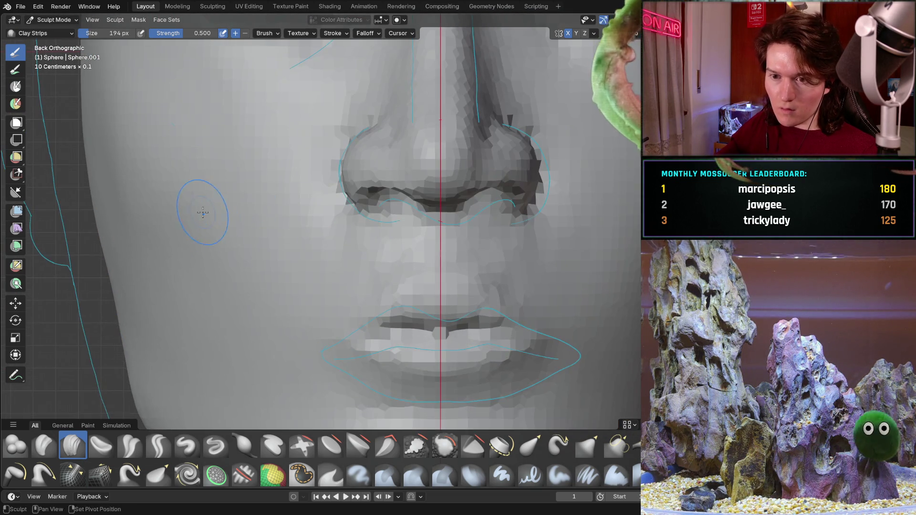
scroll(315, 255, "up", 2)
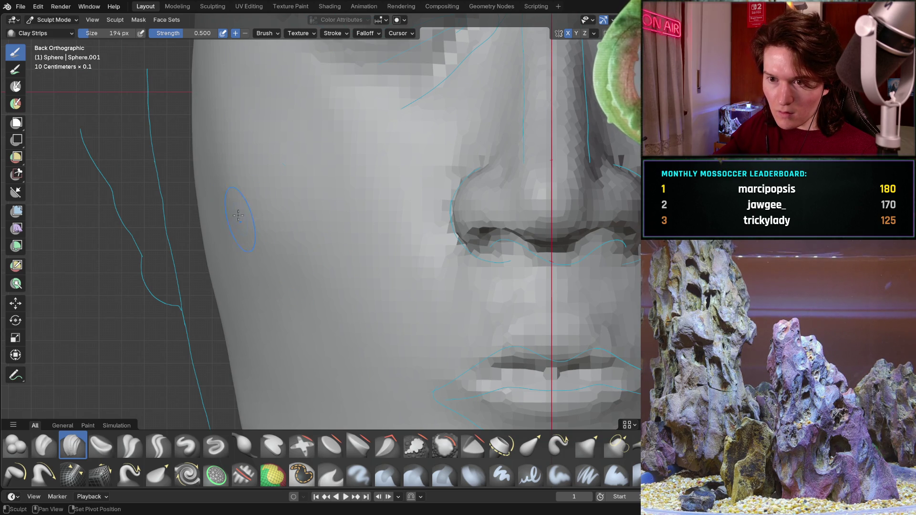
Pan to the cheek edge, check the ear side, snap back to the orthographic face view, then orbit into perspective on the cheek
middle_click_drag(225, 82, 259, 188, "shift")
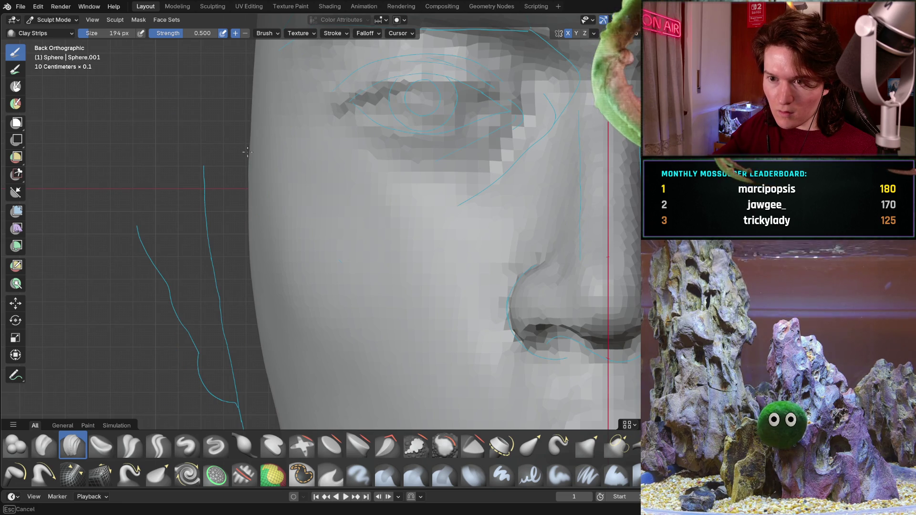
middle_click_drag(244, 169, 240, 195)
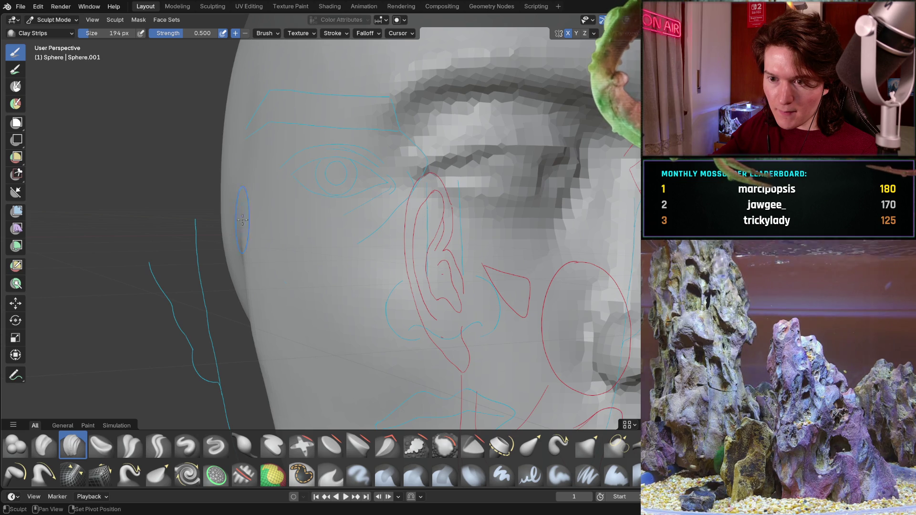
middle_click_drag(245, 198, 262, 133)
key("ctrl+KP_1")
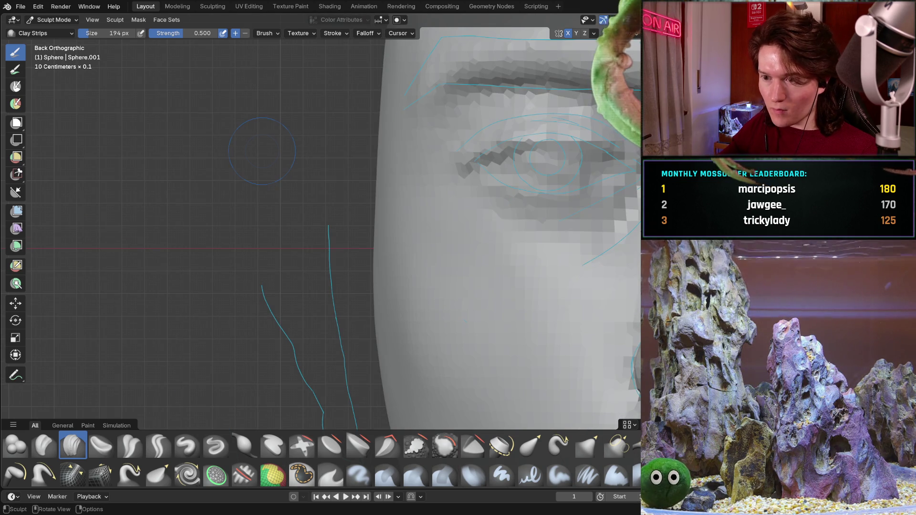
scroll(386, 296, "down", 1)
scroll(425, 197, "down", 5)
middle_click_drag(424, 196, 369, 308)
scroll(369, 309, "up", 3)
scroll(366, 279, "up", 2)
scroll(365, 251, "up", 2)
scroll(363, 226, "up", 1)
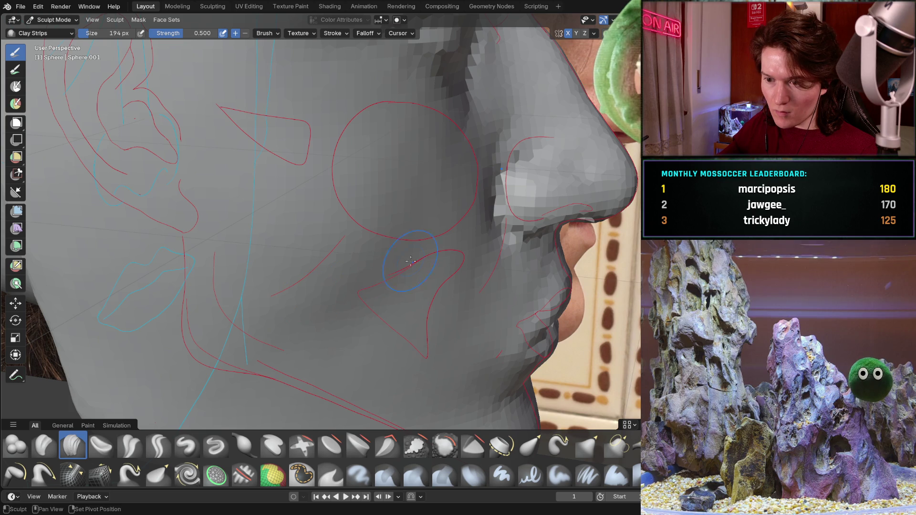
Inspect the head from above and the ear area, turning the face slightly toward the front
middle_click_drag(378, 305, 333, 251)
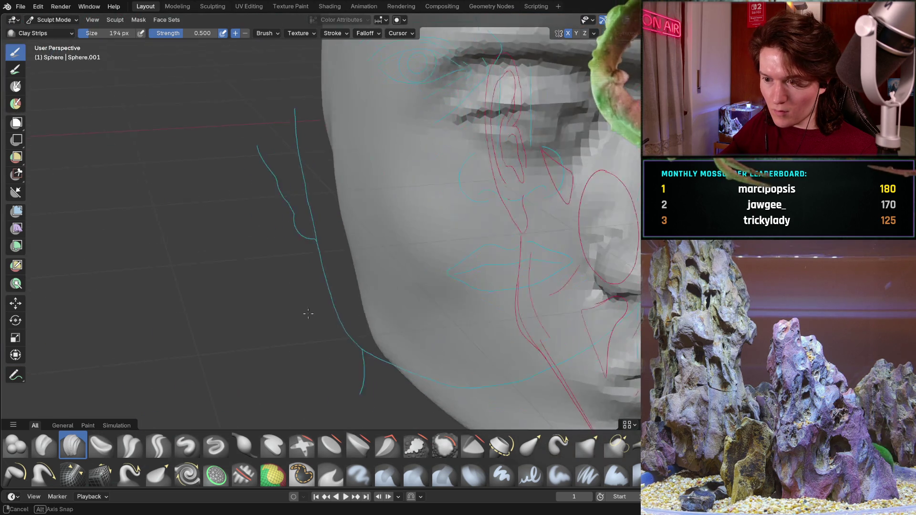
scroll(333, 251, "down", 4)
scroll(333, 252, "down", 2)
mouse_move(333, 251)
middle_mouse_down()
mouse_move(390, 152)
mouse_move(423, 264)
mouse_move(362, 321)
middle_mouse_up()
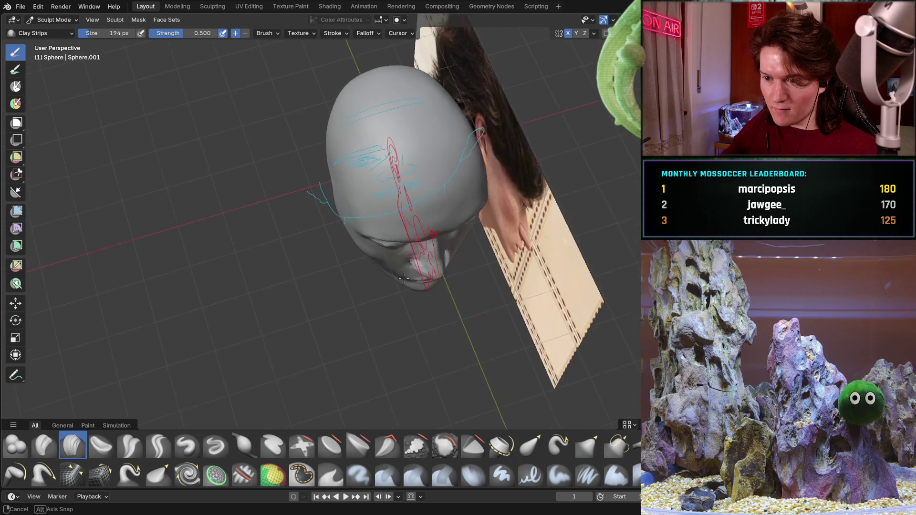
scroll(363, 321, "up", 3)
scroll(363, 321, "up", 2)
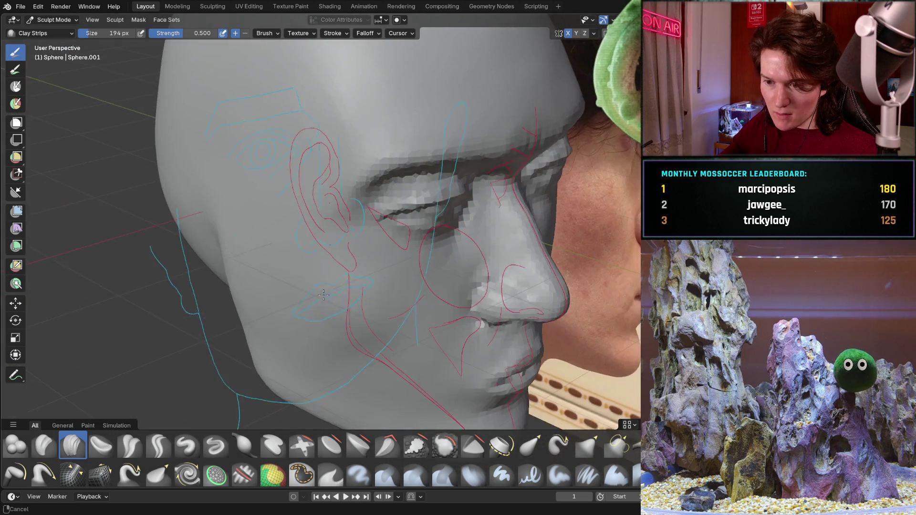
middle_click_drag(363, 321, 378, 172)
scroll(377, 172, "up", 2)
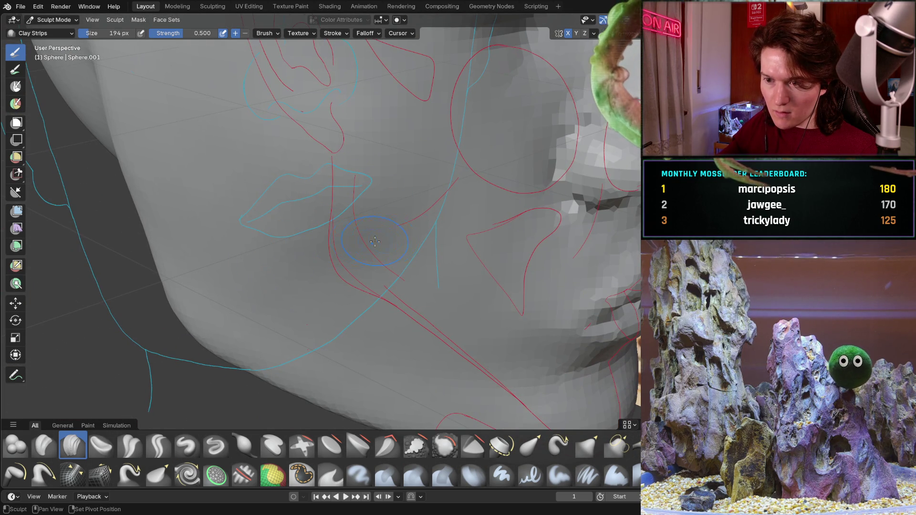
middle_click_drag(416, 226, 440, 167)
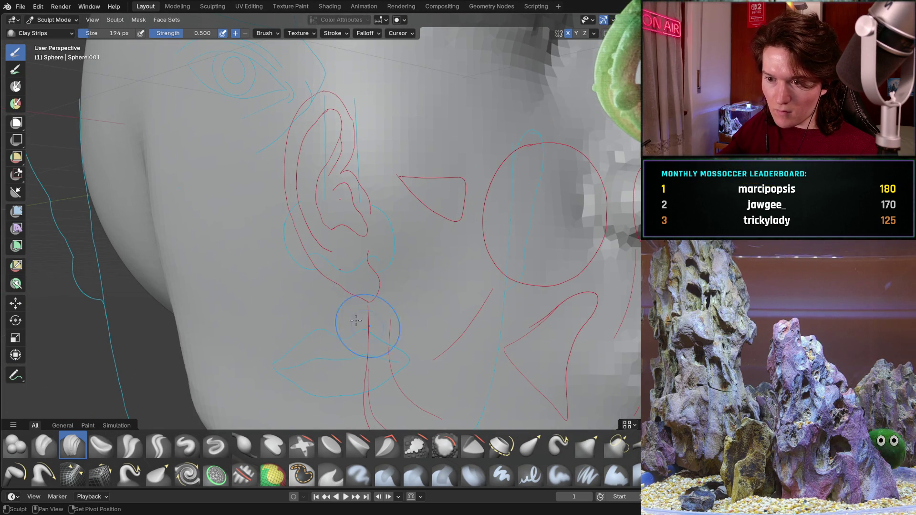
Orbit from the profile down under the jaw to view the cheek silhouette against the blue front guide curve
mouse_move(287, 340)
middle_mouse_down()
mouse_move(231, 293)
mouse_move(319, 285)
middle_mouse_up()
scroll(230, 294, "up", 1)
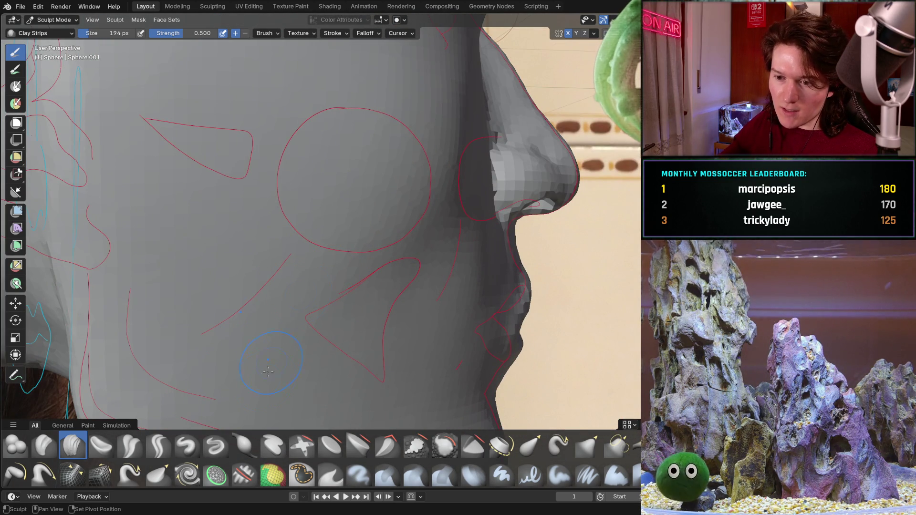
mouse_move(279, 341)
middle_mouse_down()
mouse_move(354, 286)
mouse_move(220, 216)
mouse_move(410, 264)
middle_mouse_up()
scroll(220, 217, "up", 3)
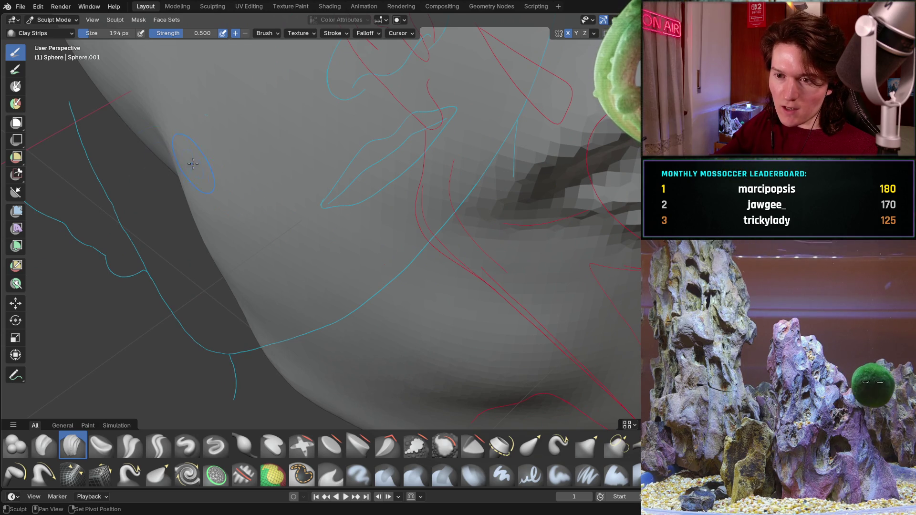
mouse_move(271, 280)
middle_mouse_down()
mouse_move(307, 215)
mouse_move(277, 236)
middle_mouse_up()
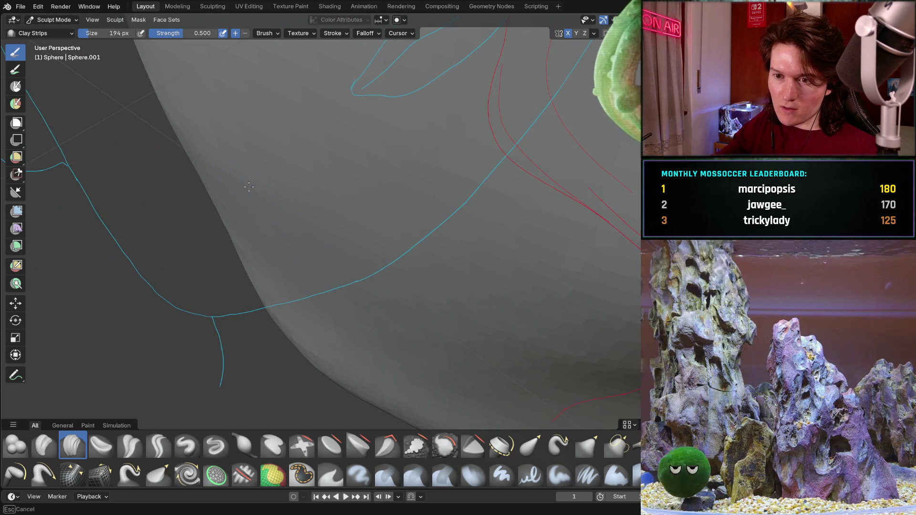
mouse_move(225, 172)
middle_mouse_down()
mouse_move(332, 248)
mouse_move(413, 272)
middle_mouse_up()
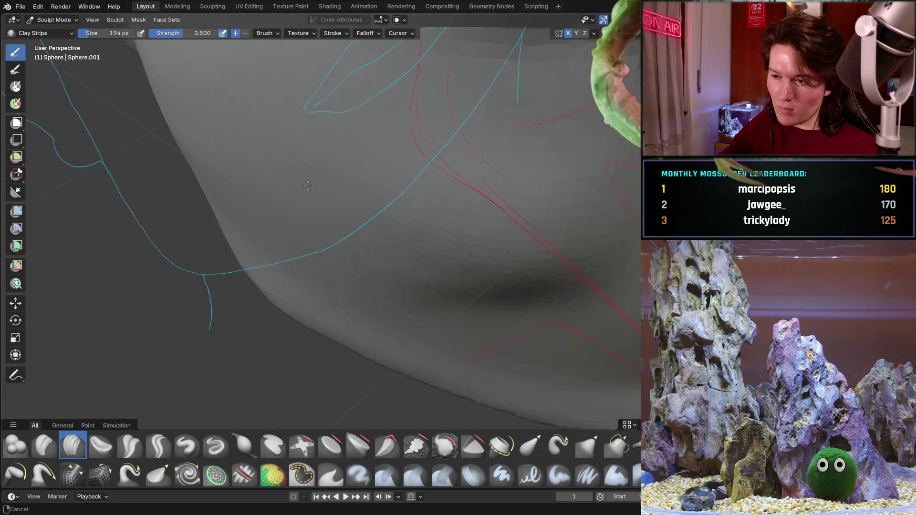